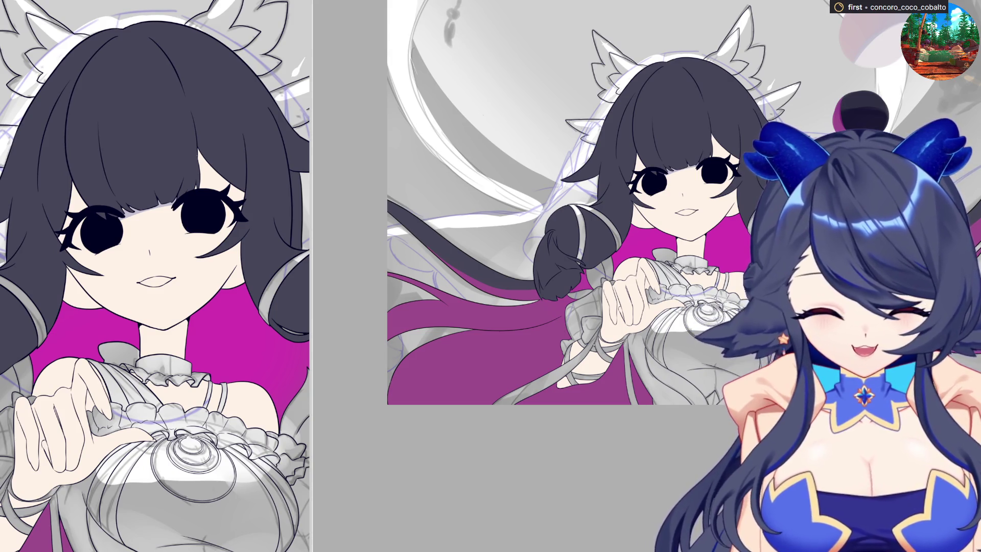
scroll(669, 153, up, 3)
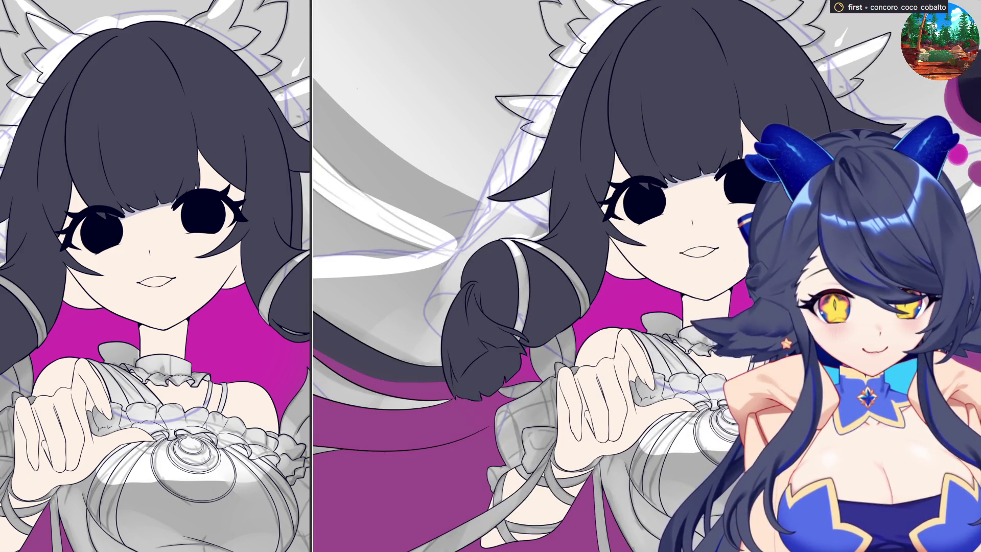
scroll(644, 276, down, 5)
scroll(644, 276, up, 3)
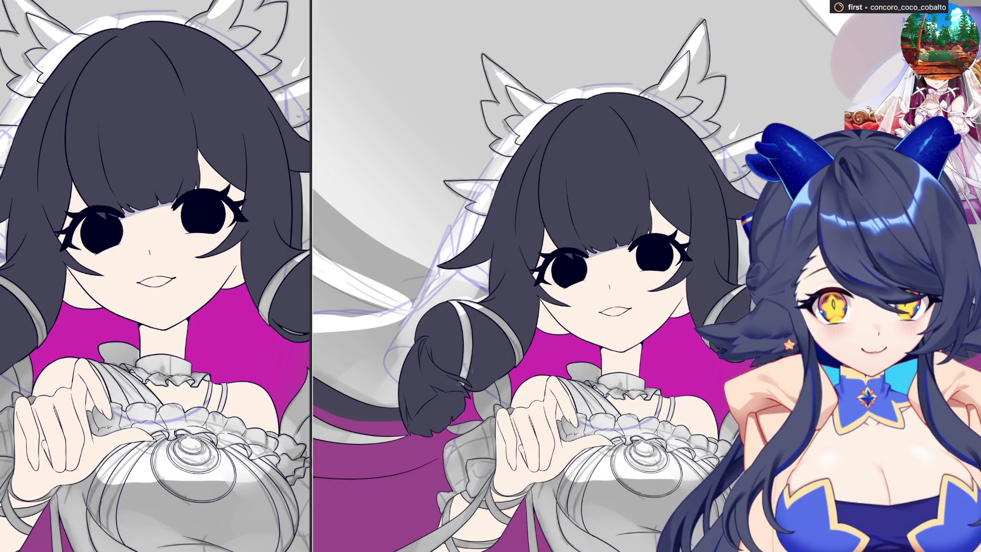
scroll(543, 258, up, 1)
scroll(543, 257, up, 1)
scroll(543, 259, up, 1)
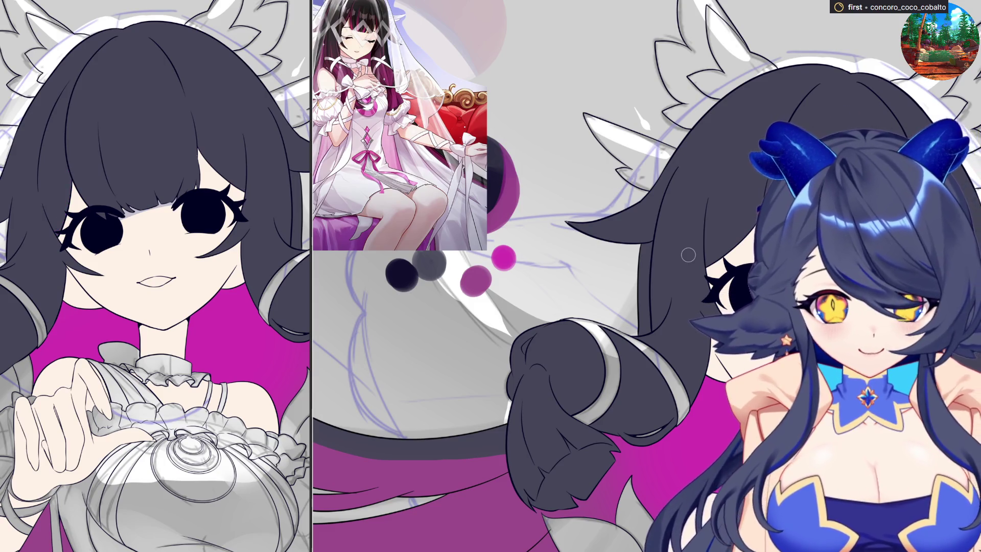
- Undo the last stroke before adding the magenta streak to the left bangs
key(ctrl+z)
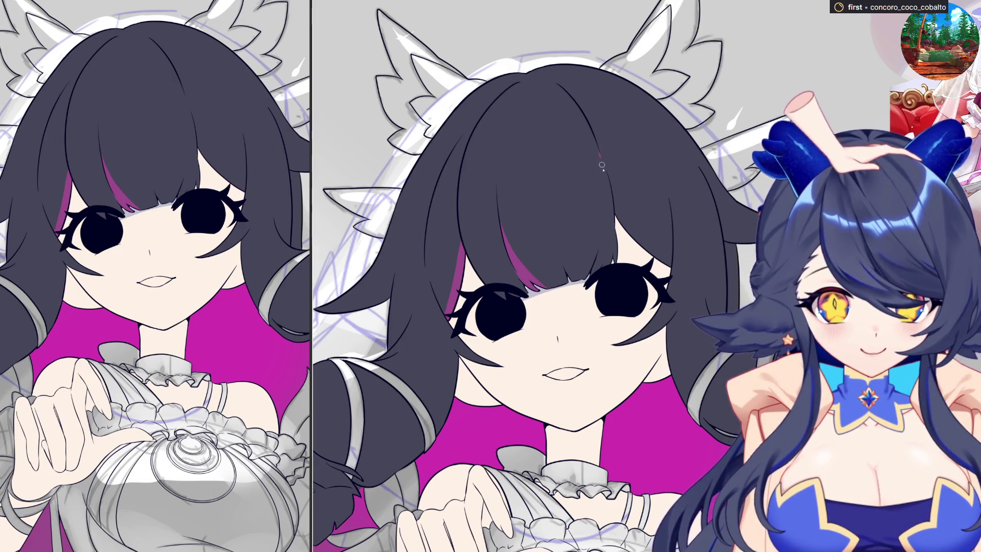
- Brush magenta streaks into the bangs, brightening them and adding a thin streak along the hair
drag(598, 151, 604, 274)
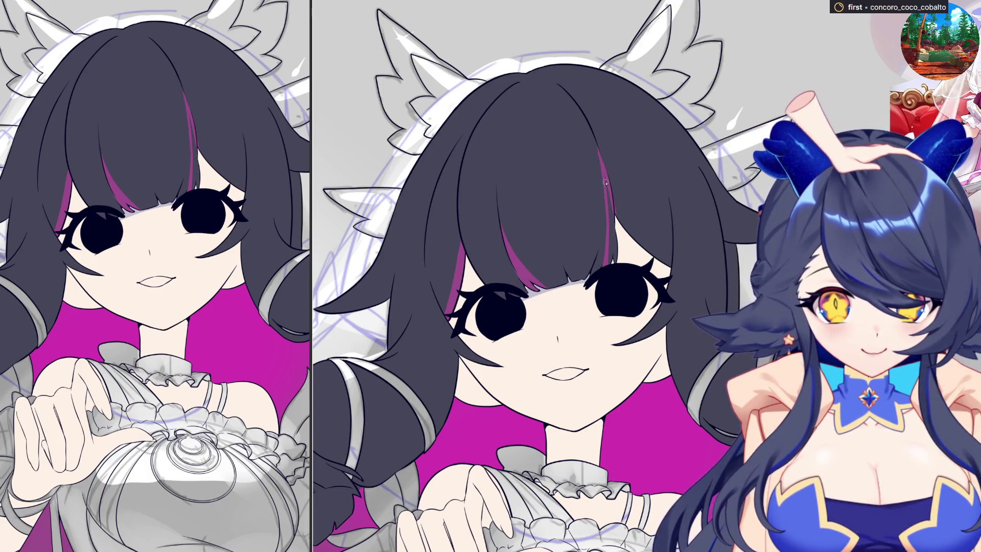
drag(608, 196, 604, 170)
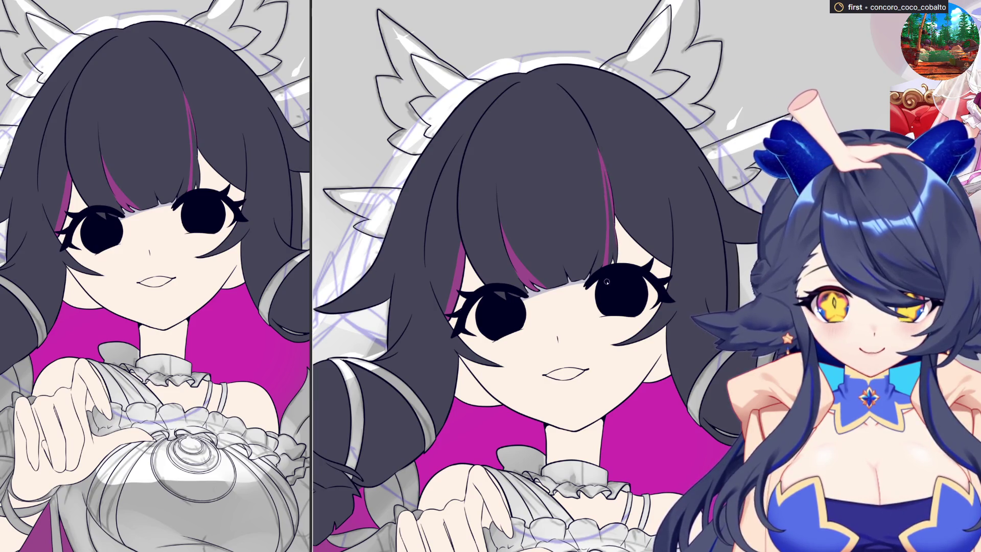
drag(610, 245, 621, 201)
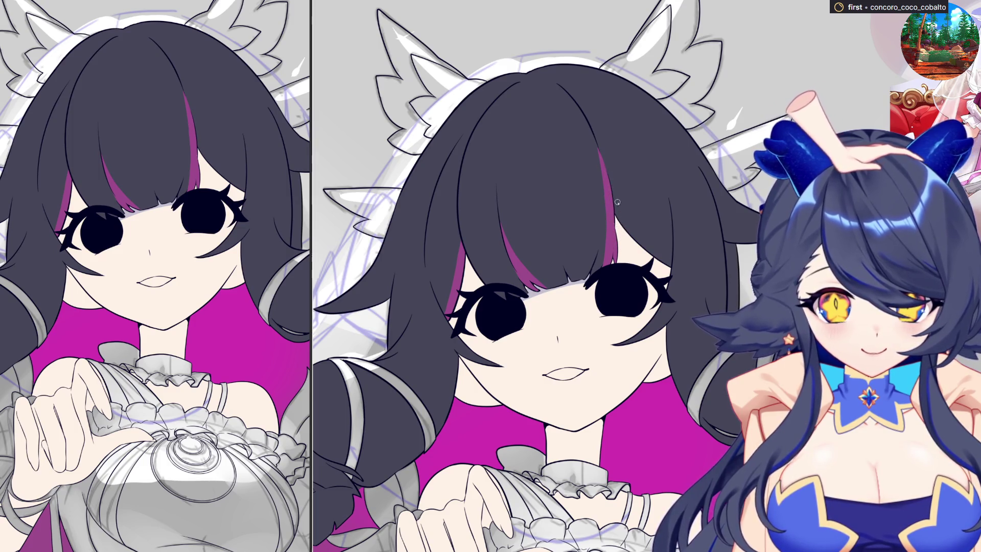
drag(615, 200, 655, 247)
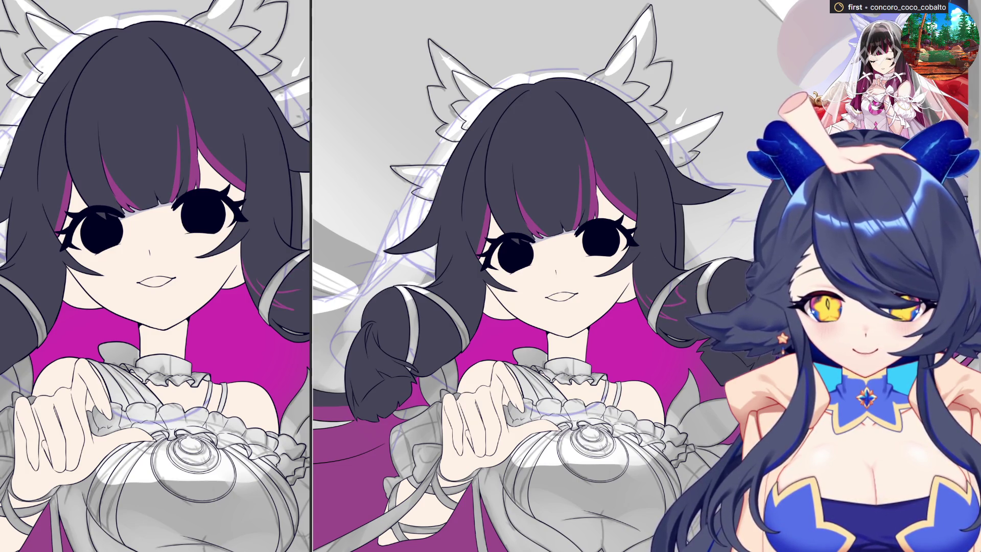
- Fill the dark hair bun with magenta
click(664, 305)
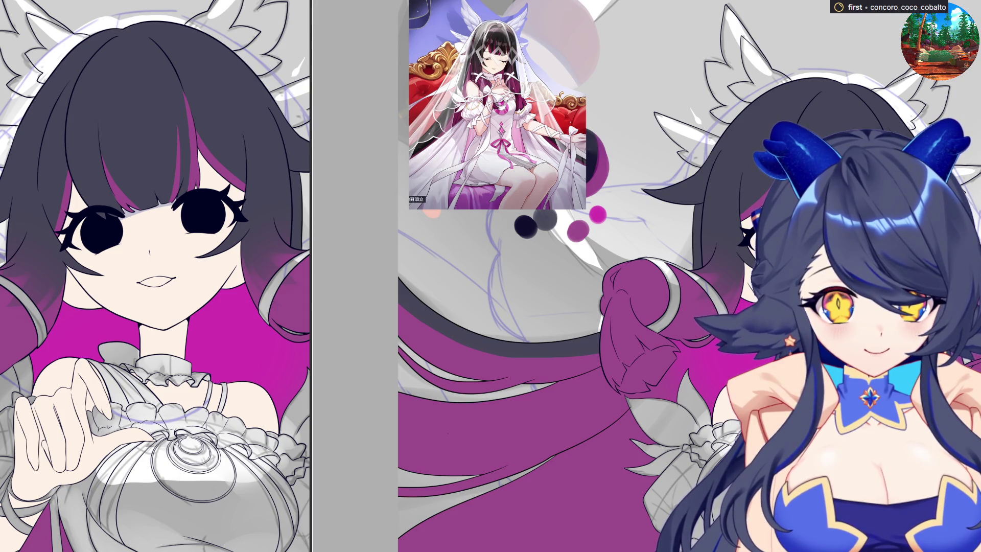
- Paint a blue band on the left hair bun and colour the right pigtail band blue
drag(6, 278, 44, 345)
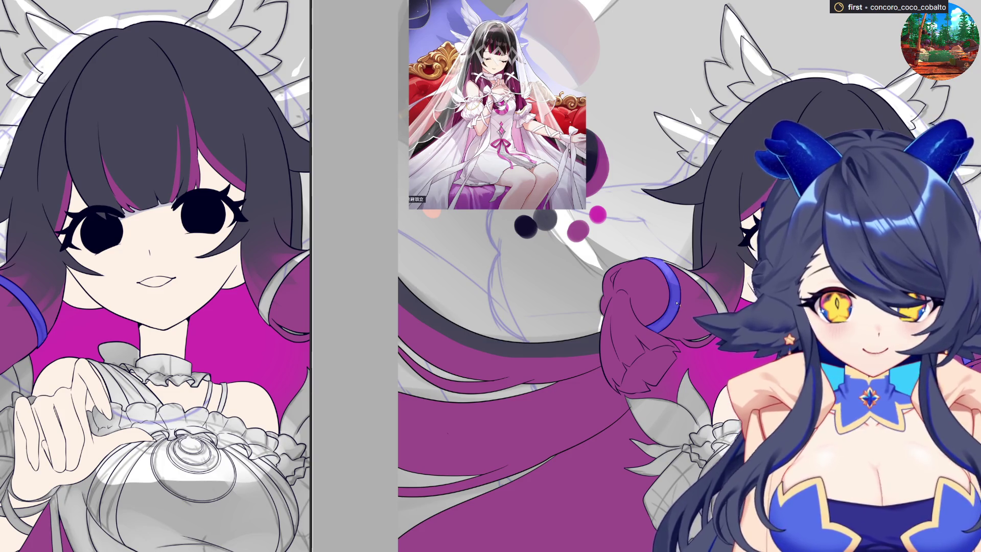
click(720, 287)
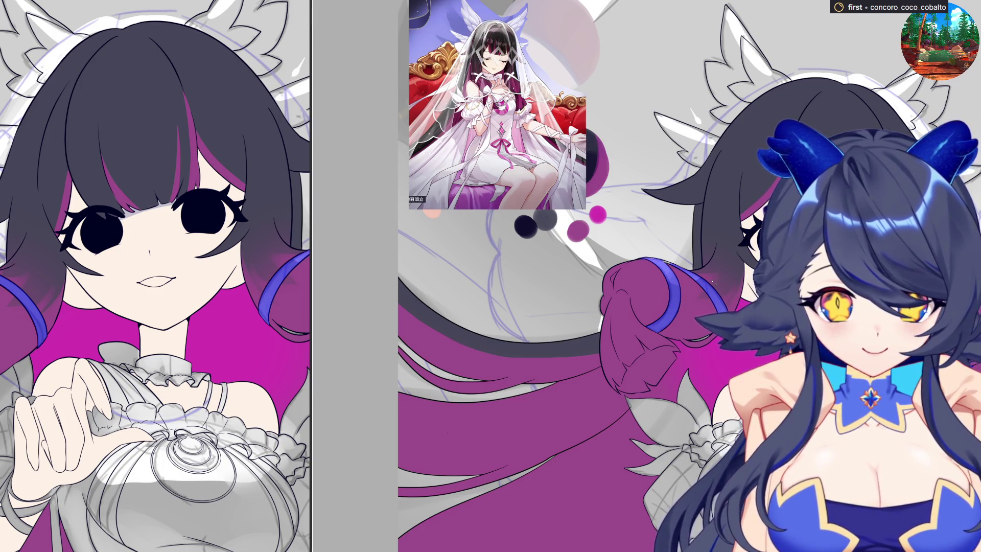
scroll(690, 299, up, 3)
scroll(675, 307, up, 2)
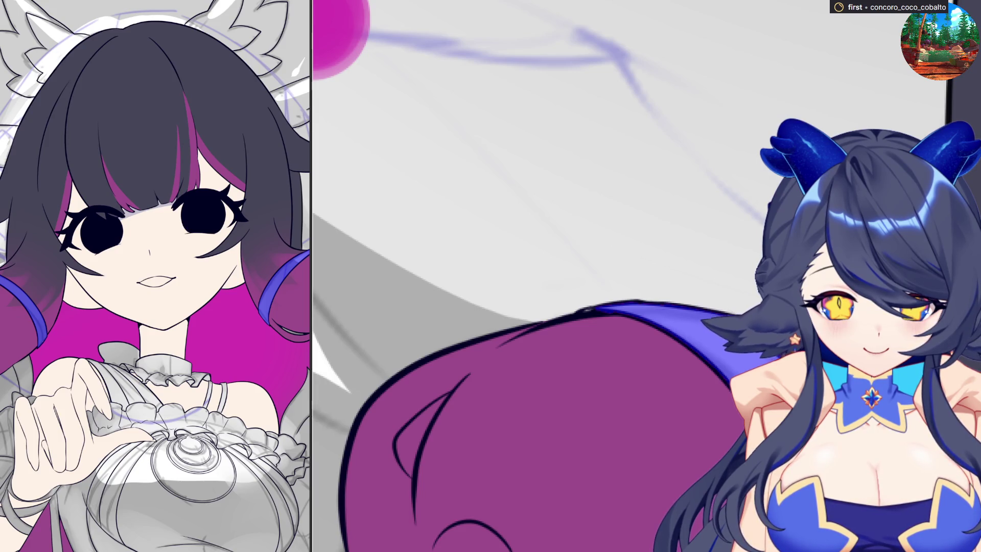
scroll(621, 316, up, 2)
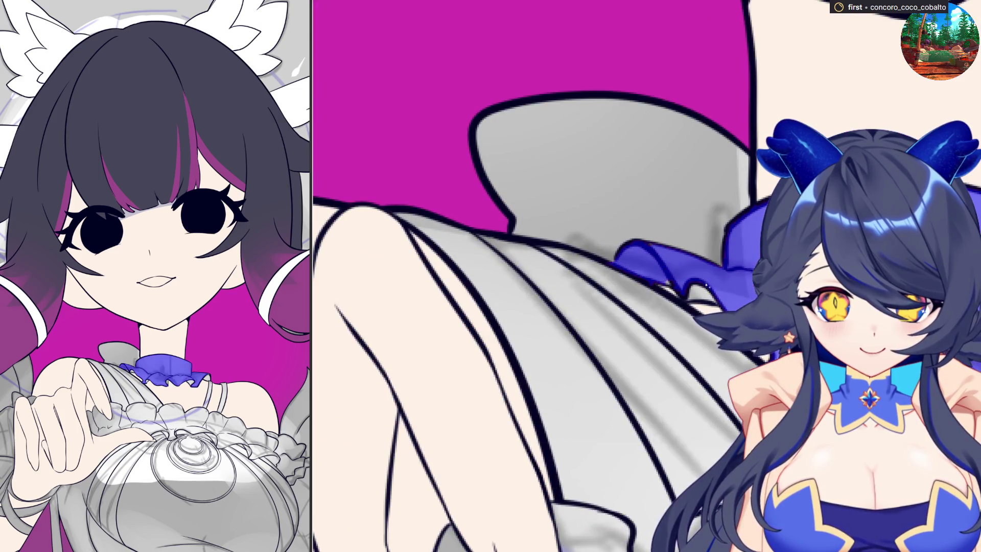
- Fill the grey bow on the dress with blue
click(663, 282)
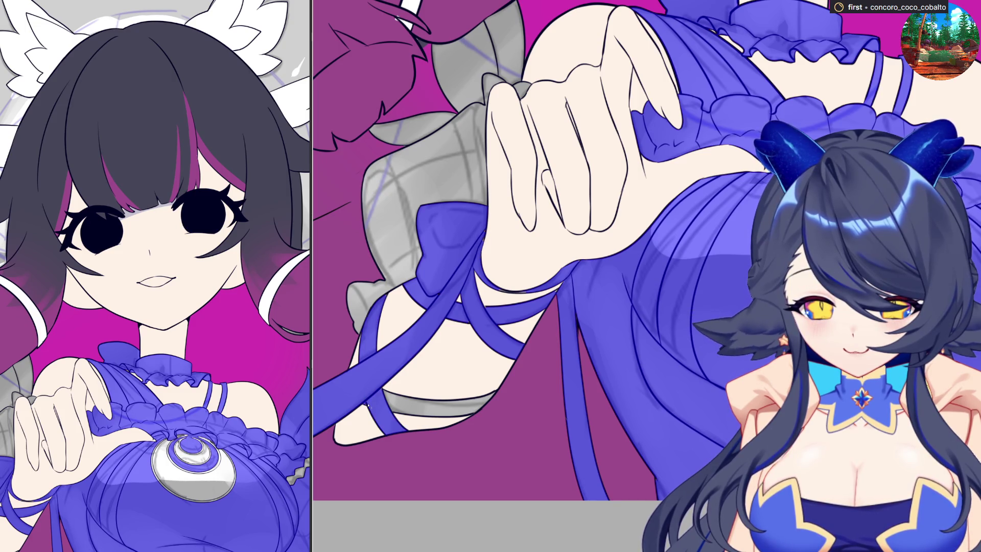
- Fill the grey sleeve areas and the small patch by the knuckle with blue
click(443, 165)
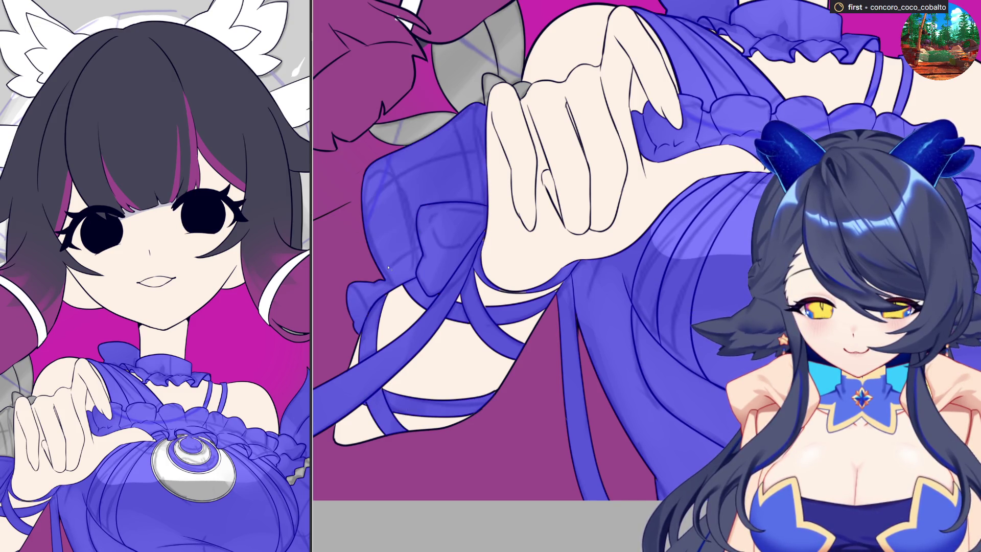
click(499, 86)
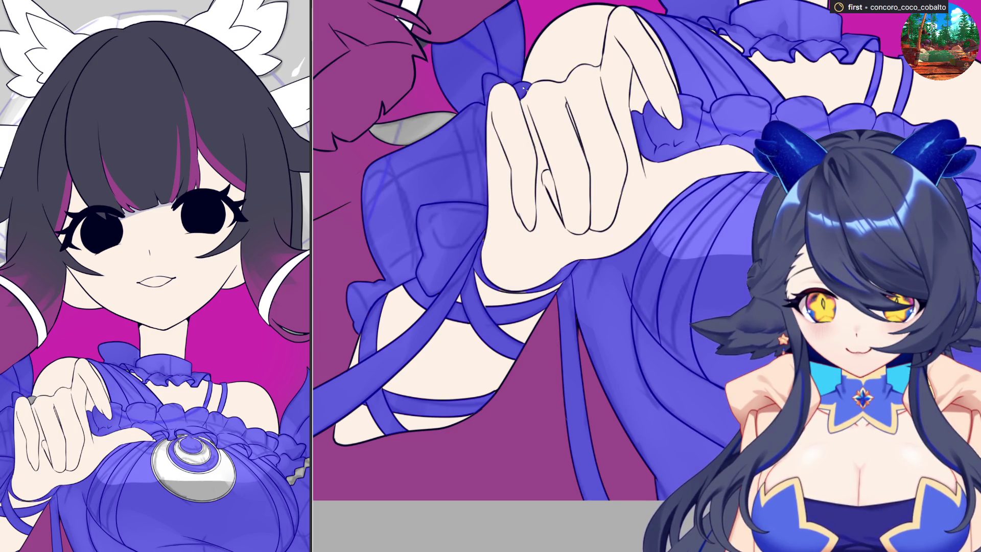
click(392, 130)
scroll(569, 65, up, 1)
scroll(569, 65, up, 1)
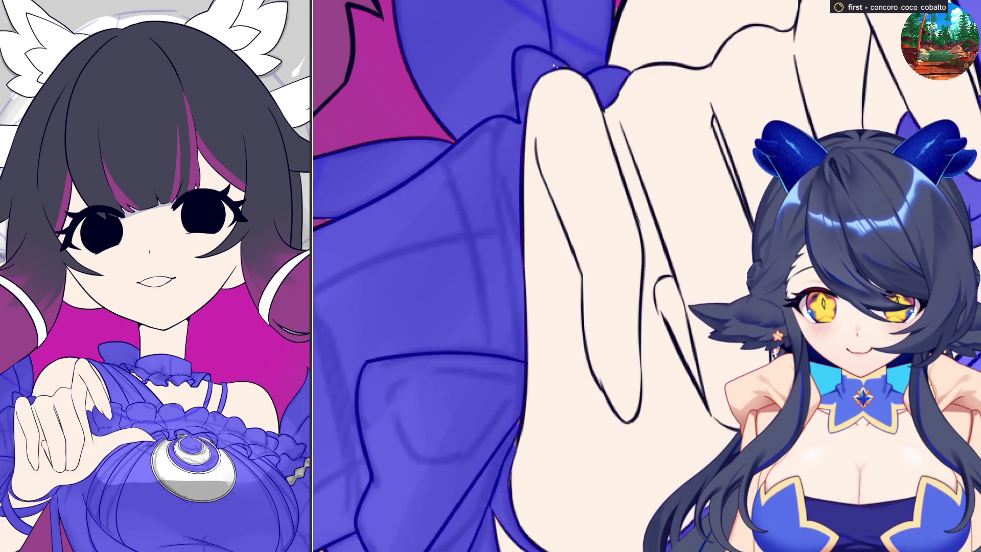
scroll(569, 65, up, 1)
scroll(607, 83, down, 2)
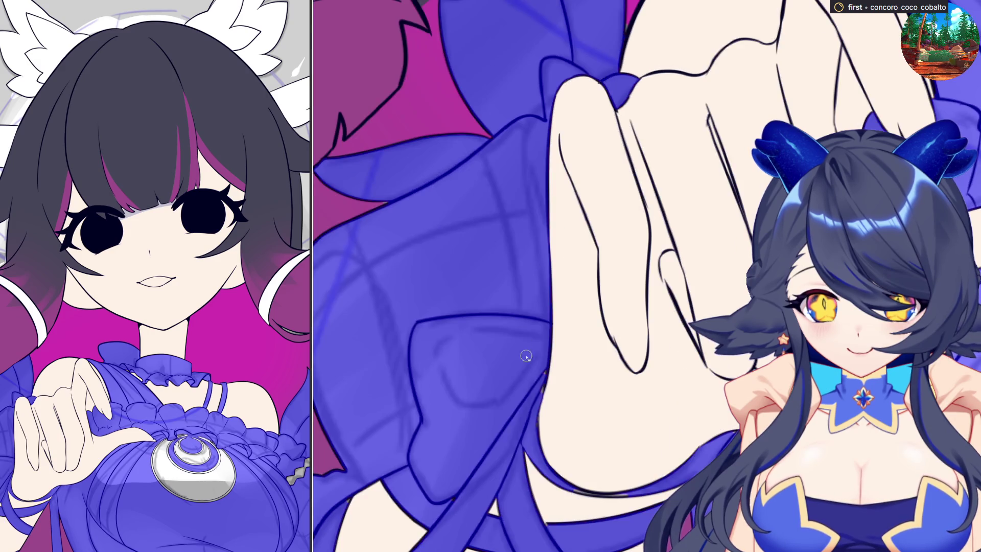
scroll(526, 352, up, 2)
scroll(537, 407, down, 2)
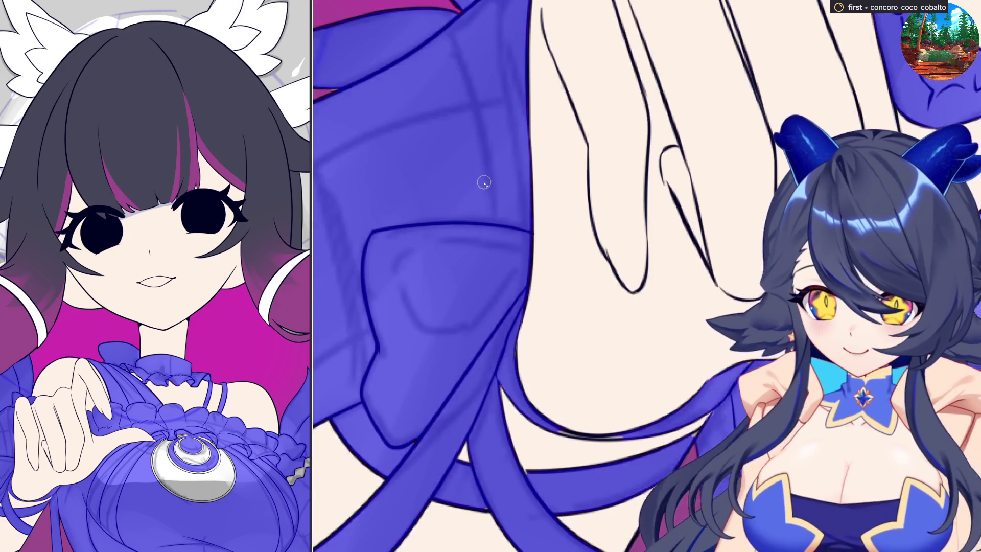
scroll(552, 421, up, 2)
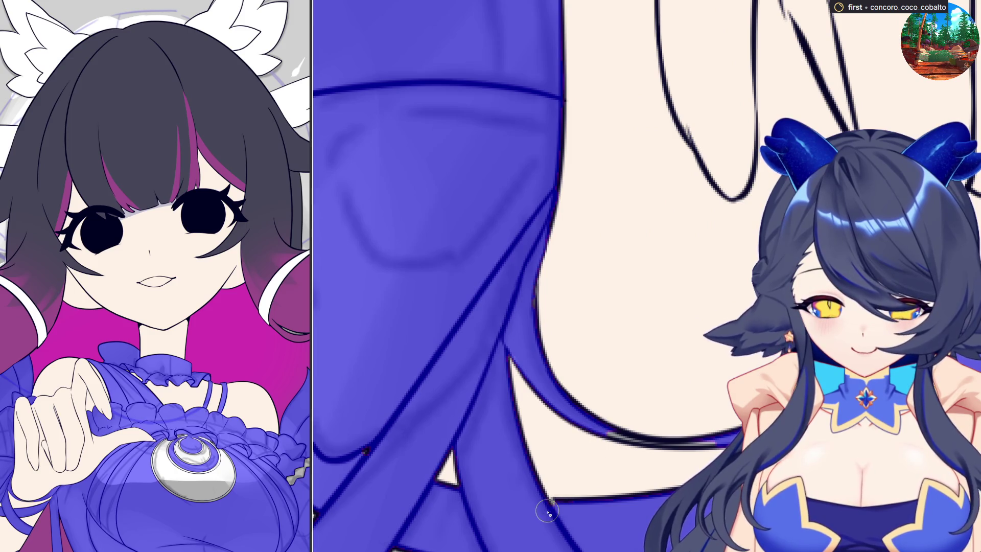
scroll(562, 508, down, 2)
scroll(495, 363, up, 2)
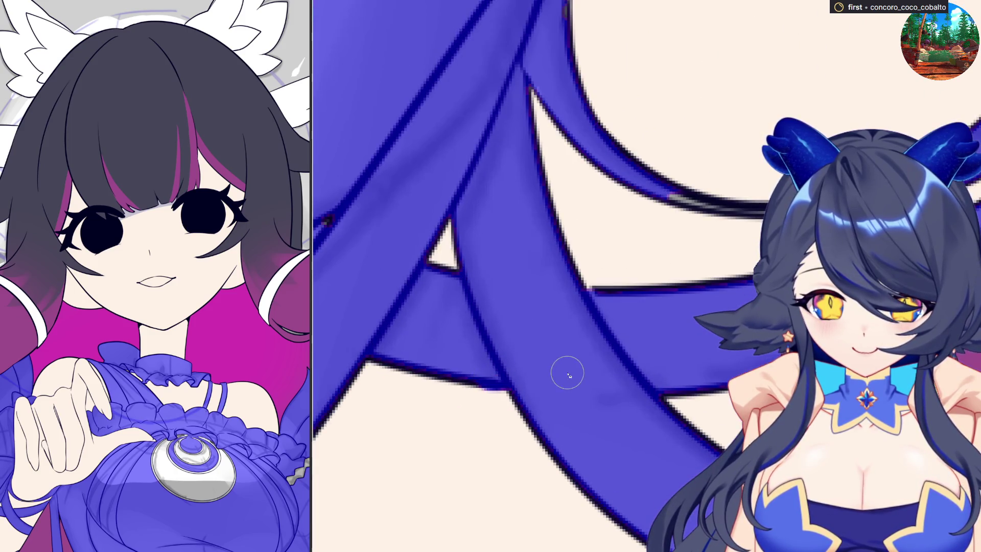
scroll(605, 325, down, 2)
scroll(623, 330, up, 2)
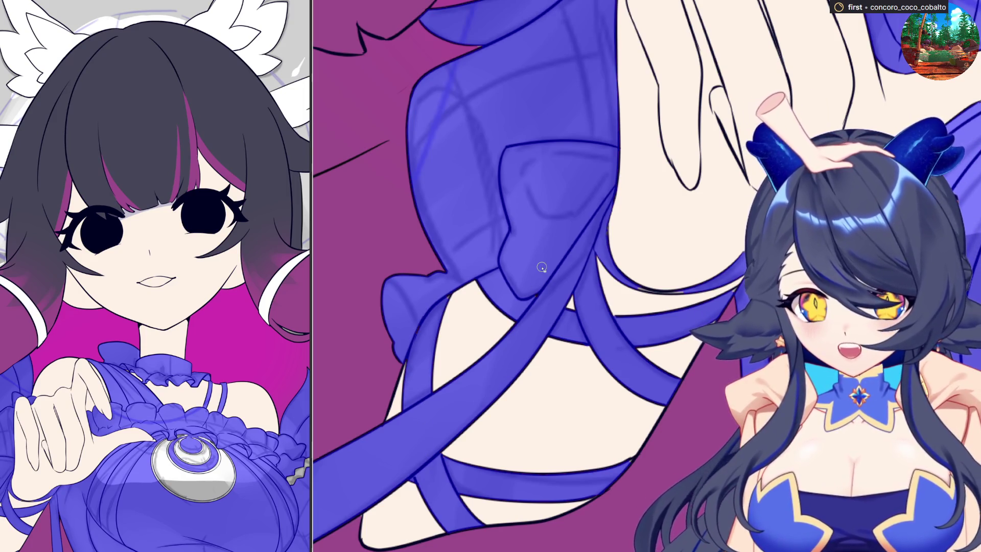
scroll(495, 290, up, 2)
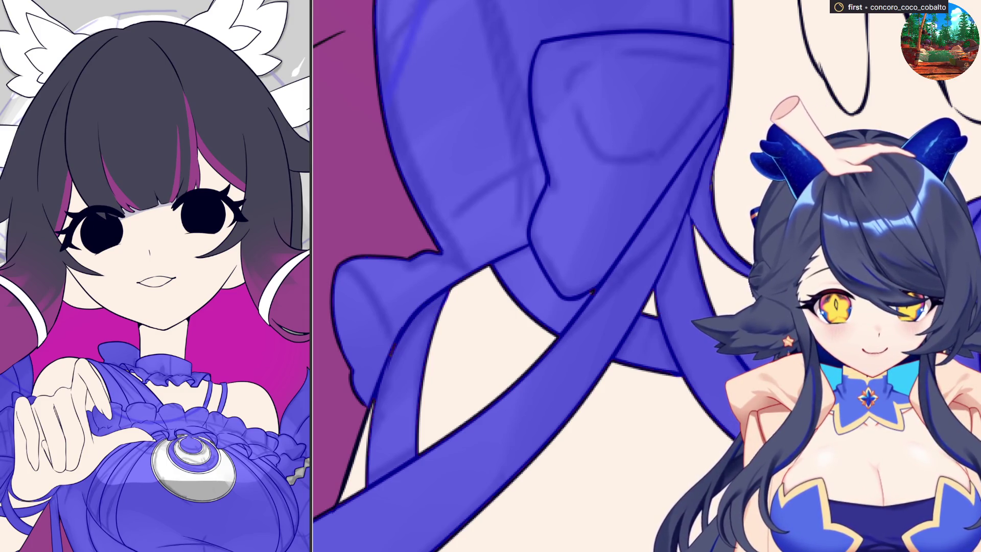
scroll(688, 255, up, 2)
scroll(688, 255, up, 2)
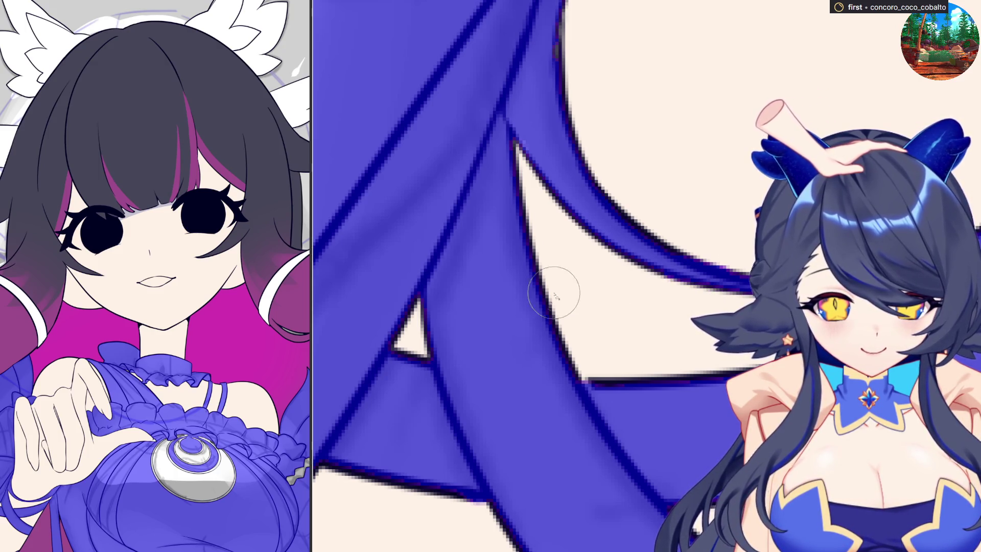
scroll(565, 280, down, 2)
scroll(544, 298, down, 2)
scroll(544, 299, down, 2)
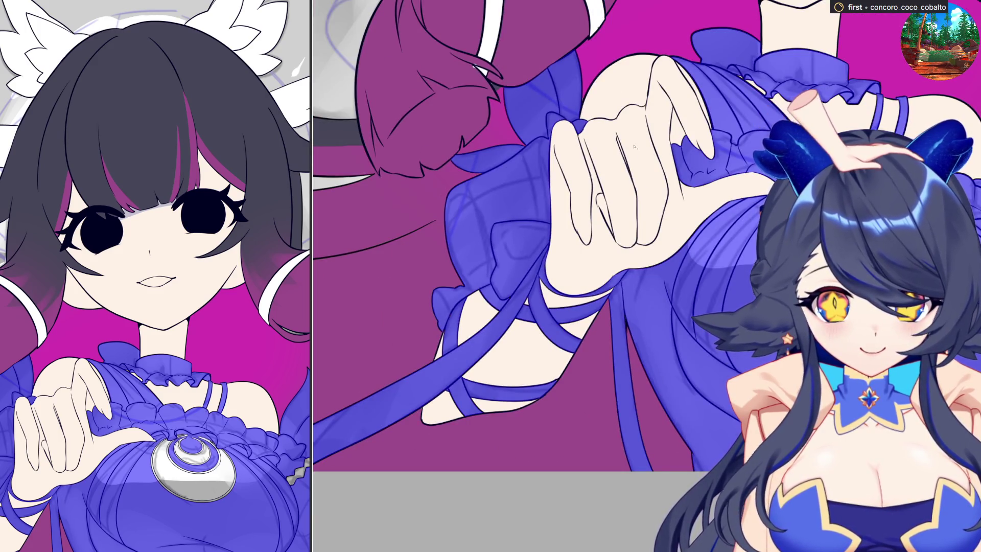
scroll(634, 146, up, 2)
scroll(531, 183, down, 2)
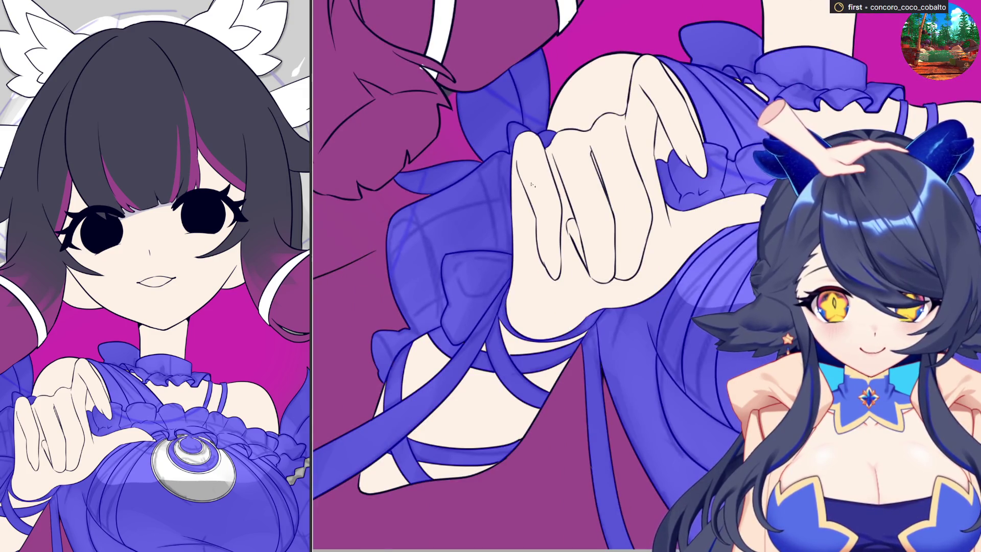
scroll(531, 184, down, 2)
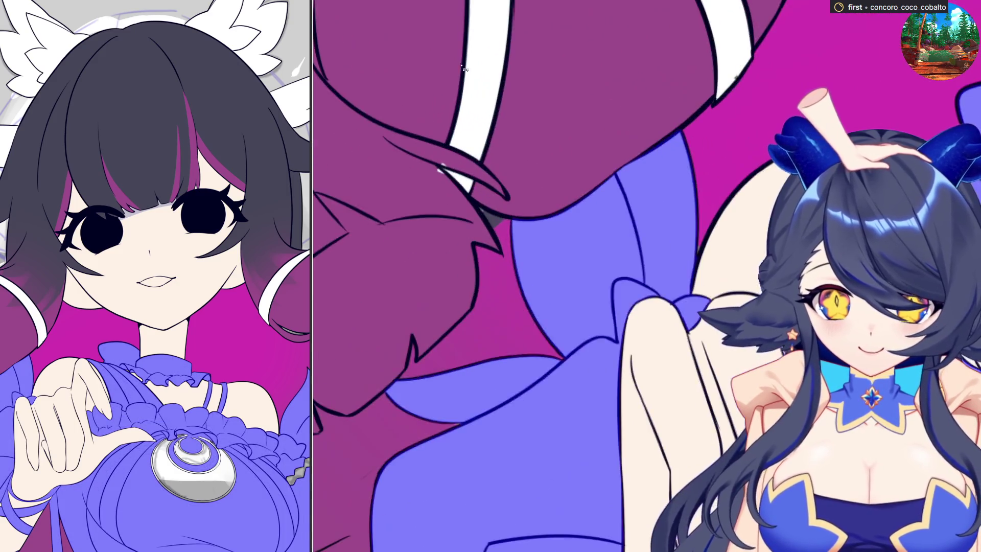
scroll(433, 192, up, 2)
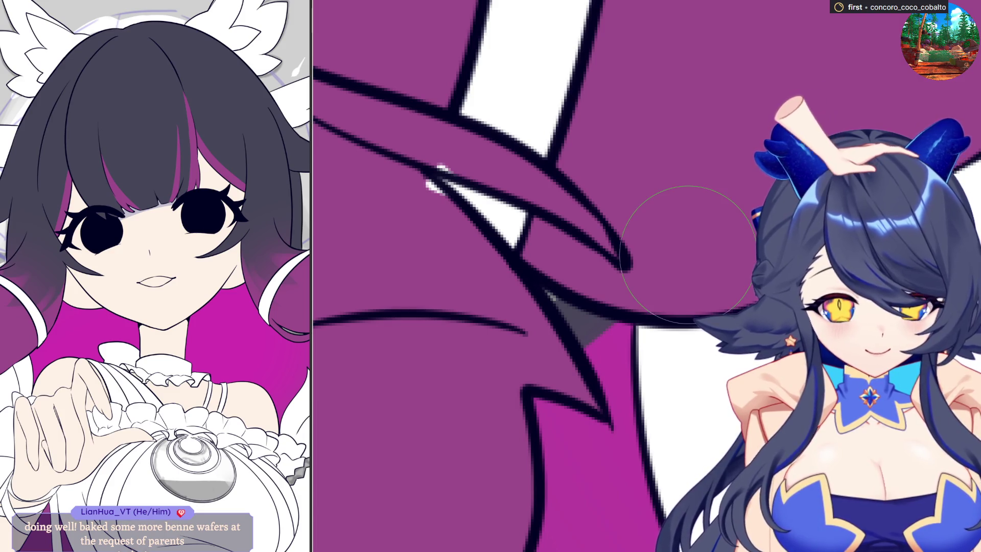
- Shrink the brush for fine hair-bun touch-ups and zoom out to view the face
key(bracketleft)
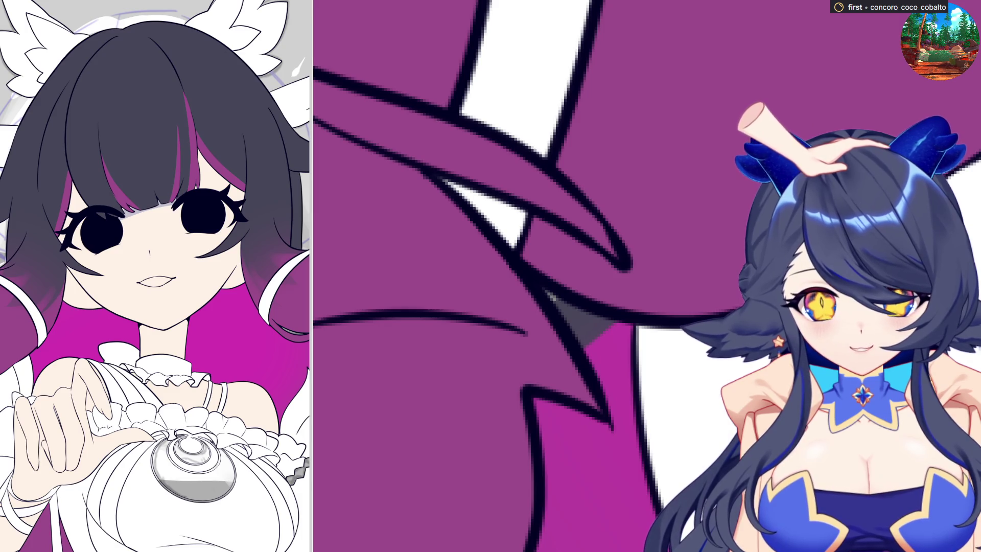
scroll(543, 290, down, 2)
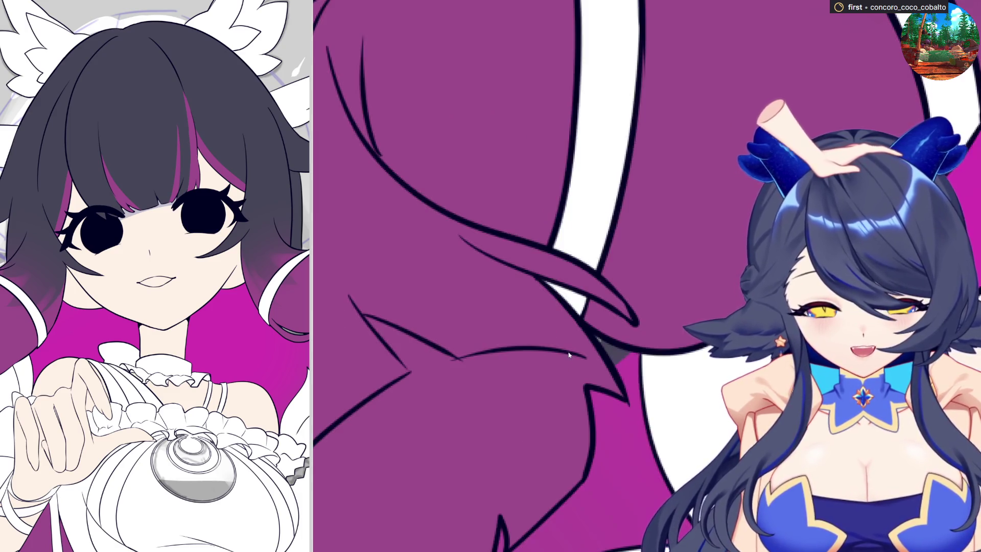
scroll(544, 290, down, 2)
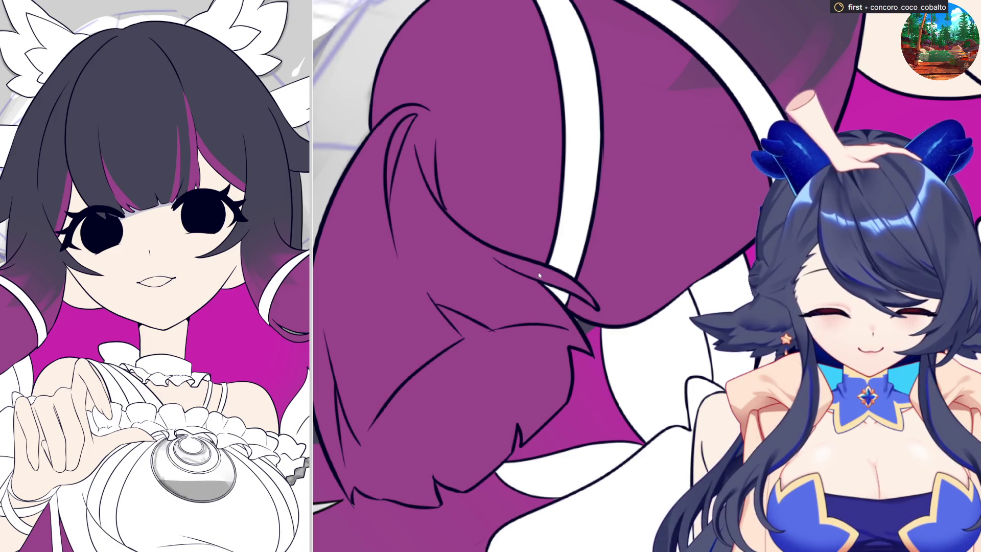
scroll(674, 272, up, 2)
scroll(675, 272, up, 2)
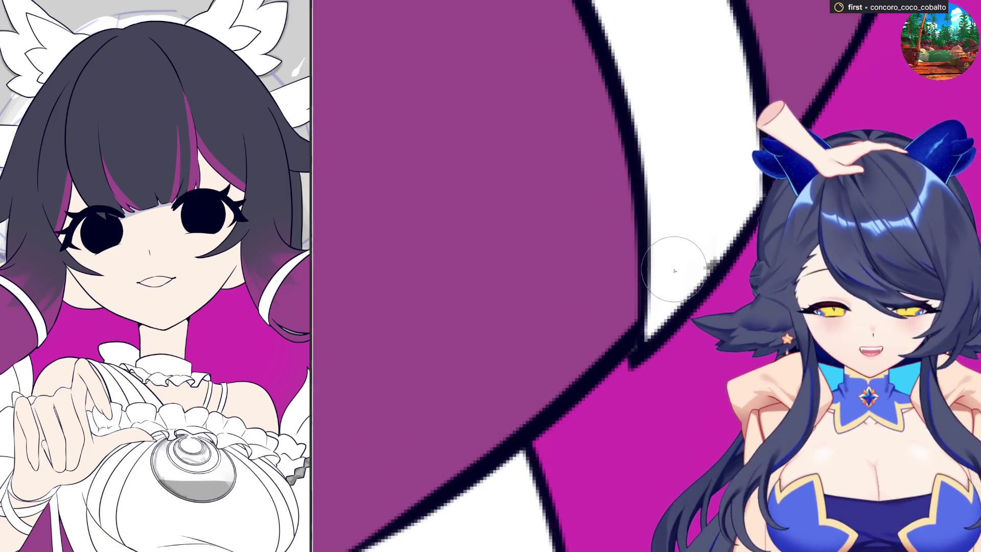
scroll(696, 226, down, 2)
scroll(696, 226, down, 2)
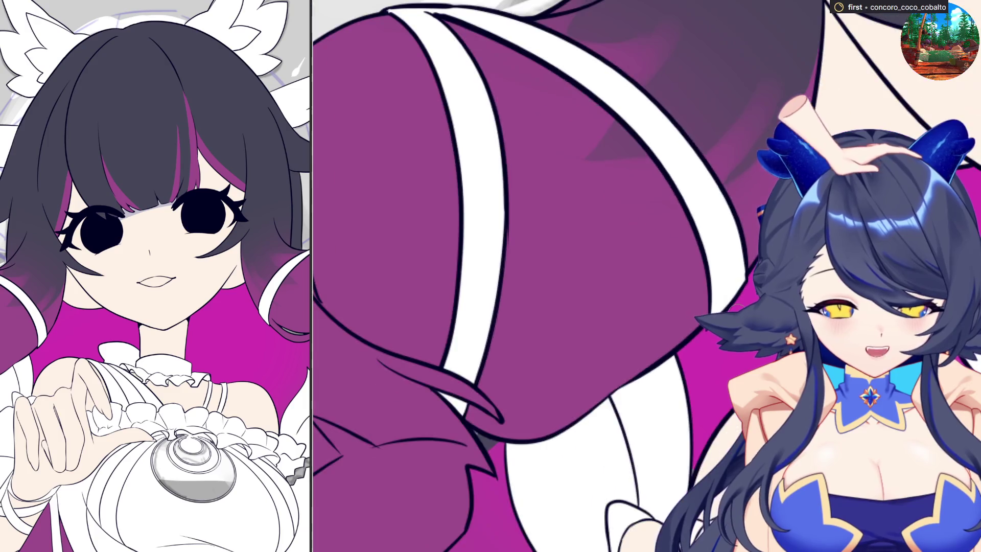
scroll(544, 276, down, 1)
scroll(543, 277, down, 1)
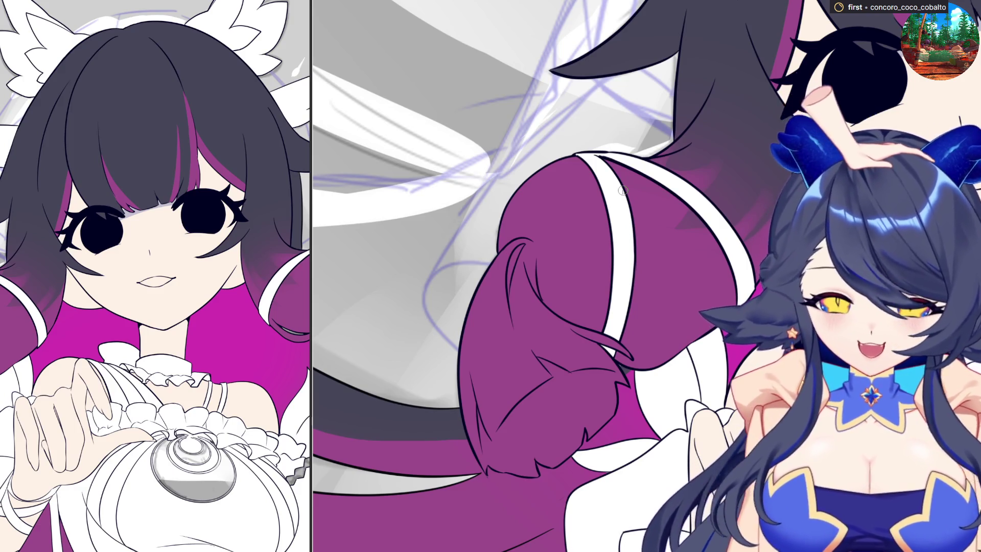
scroll(623, 191, up, 2)
scroll(623, 190, up, 1)
scroll(606, 196, down, 2)
scroll(592, 203, down, 2)
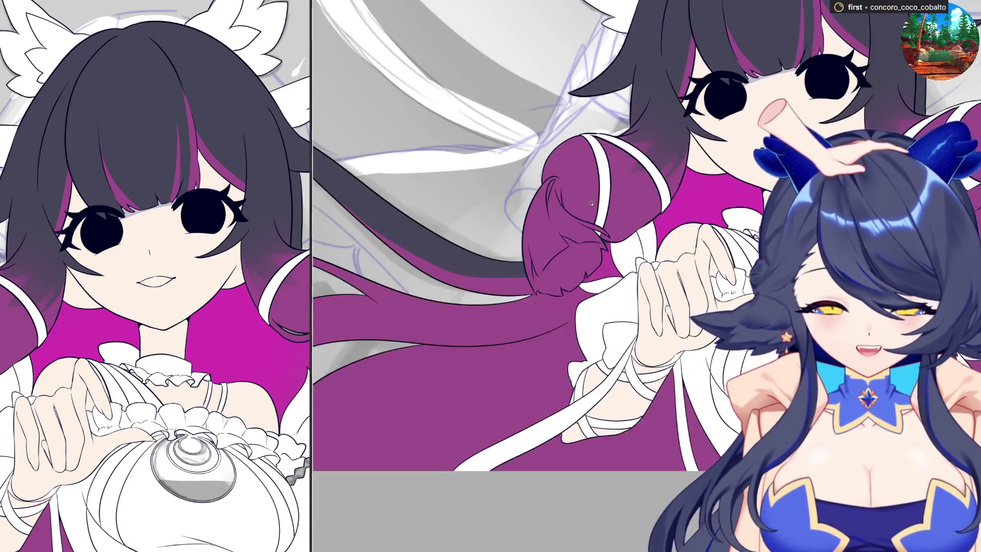
scroll(591, 204, up, 4)
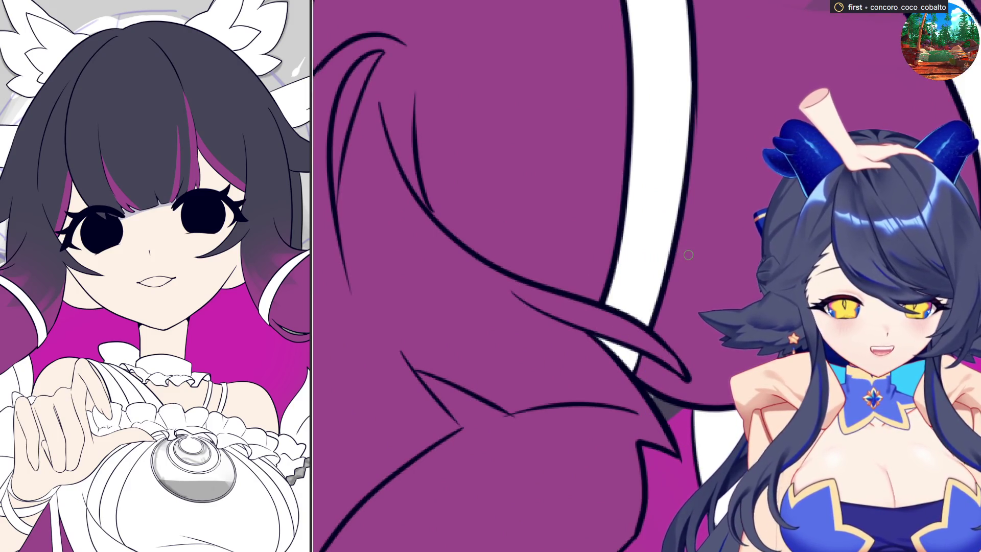
scroll(688, 255, up, 2)
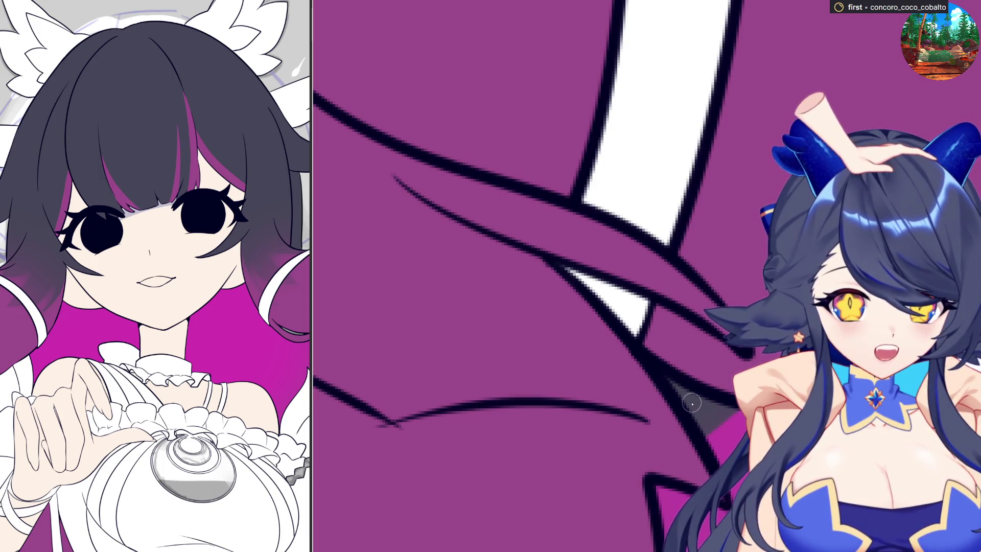
scroll(653, 368, down, 1)
scroll(614, 310, down, 2)
scroll(606, 313, down, 1)
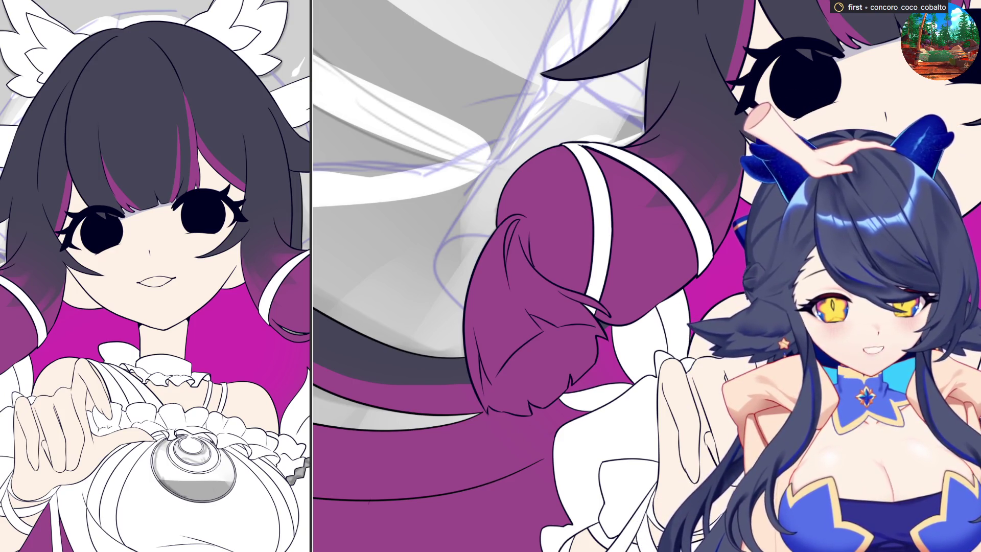
key(ctrl+minus)
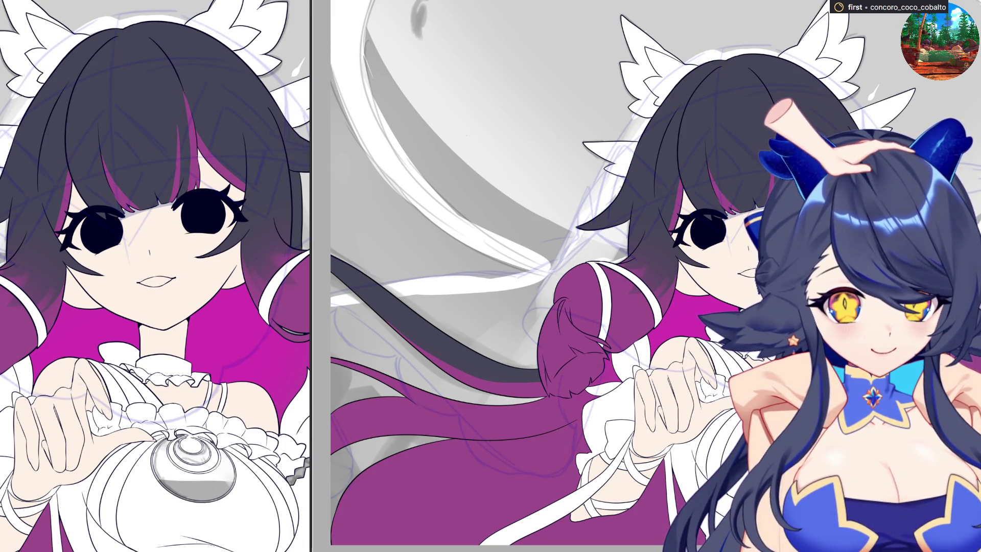
scroll(544, 345, up, 1)
scroll(529, 383, up, 1)
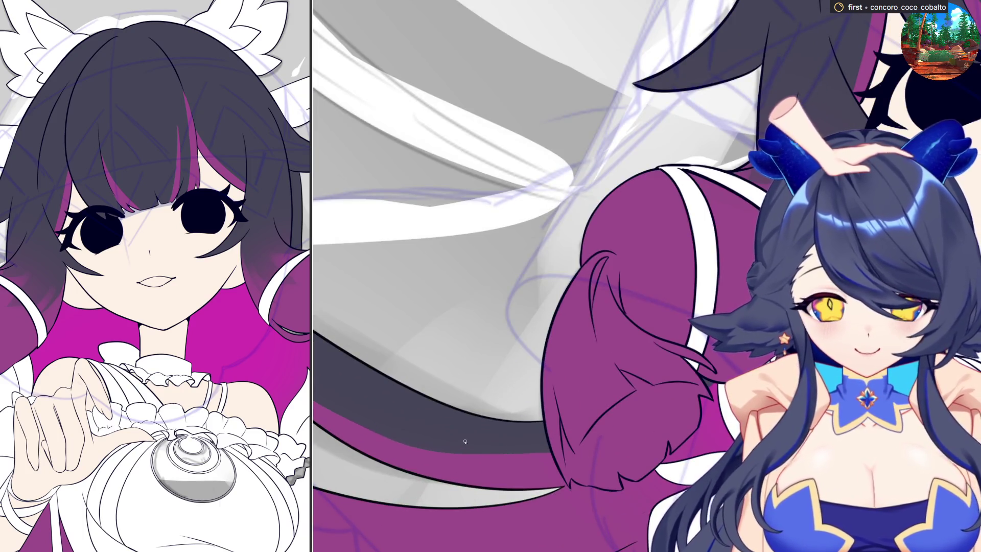
scroll(465, 441, down, 2)
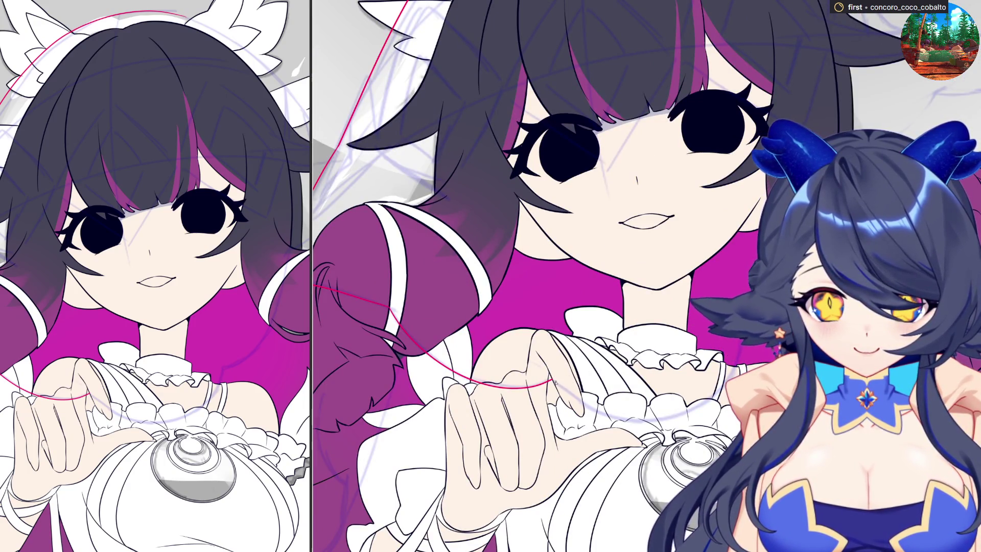
- After undoing a red arc and a stray blue stroke, draw a red guide line up from the sleeve
drag(597, 411, 661, 424)
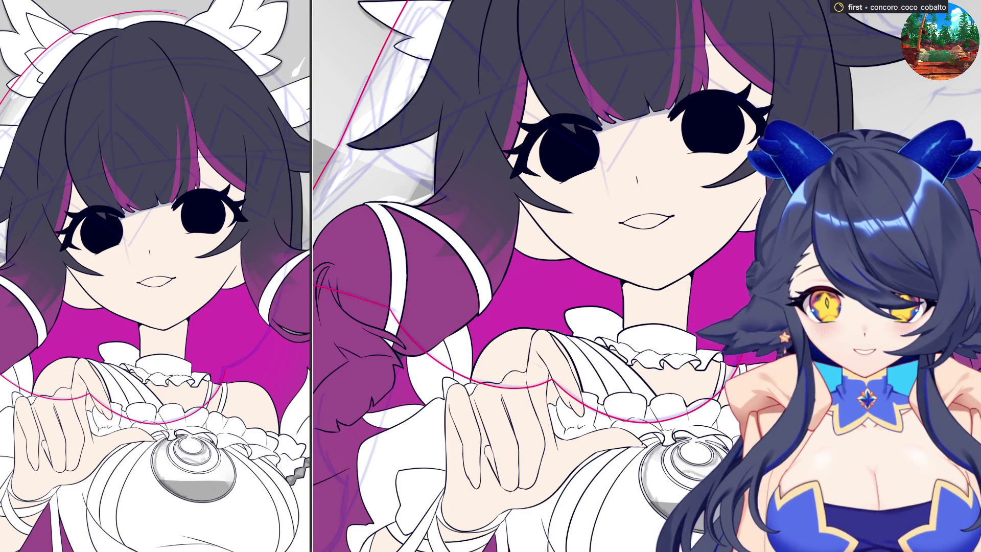
scroll(549, 188, up, 2)
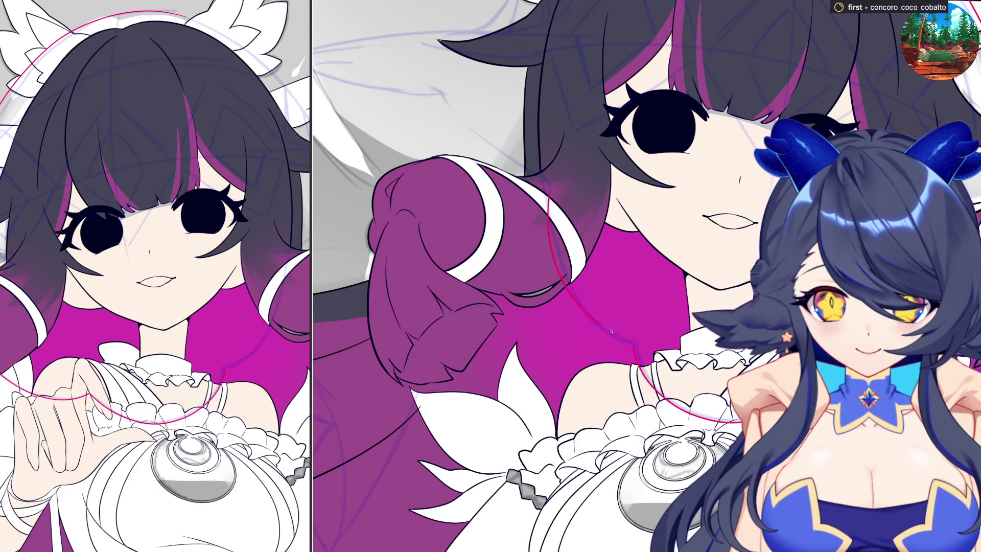
key(ctrl+z)
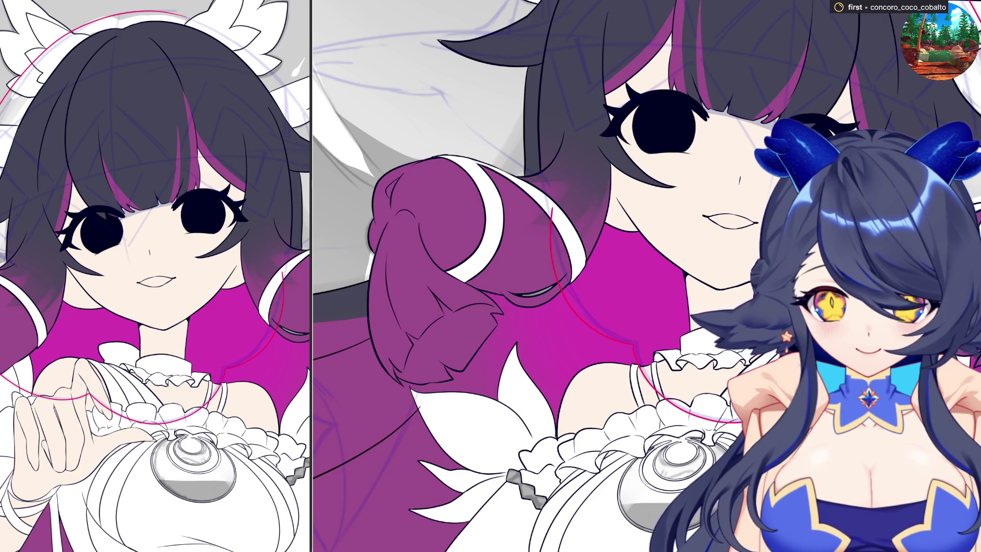
scroll(562, 276, down, 2)
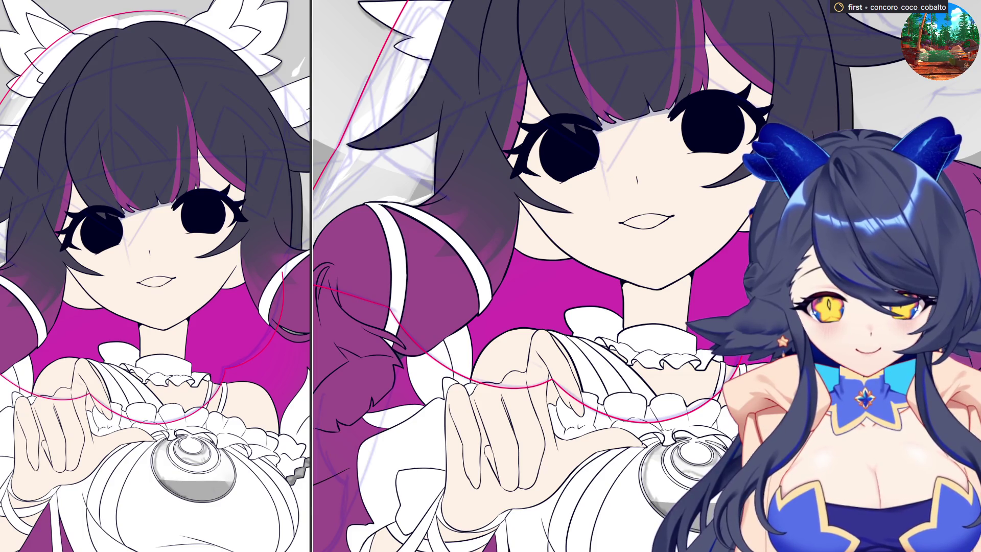
drag(234, 361, 283, 260)
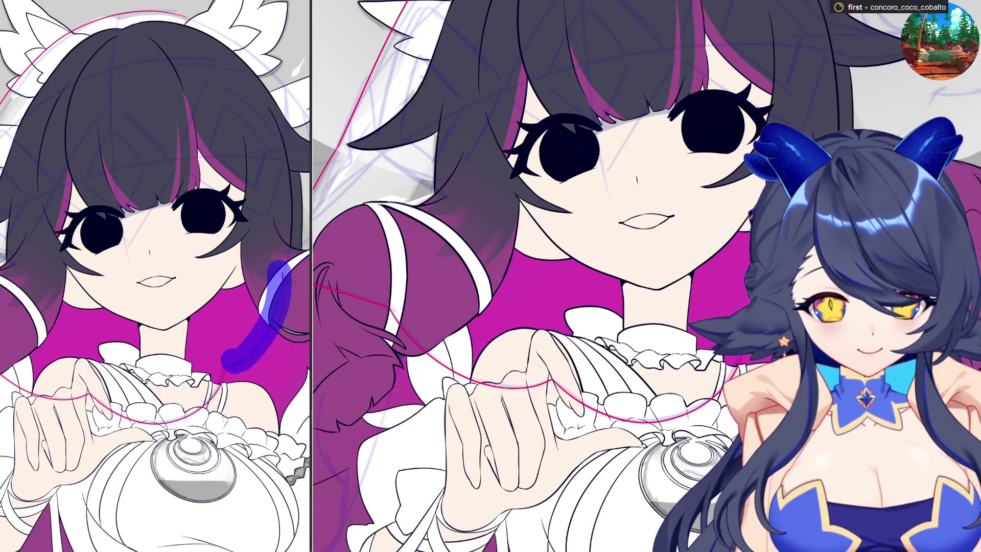
key(ctrl+z)
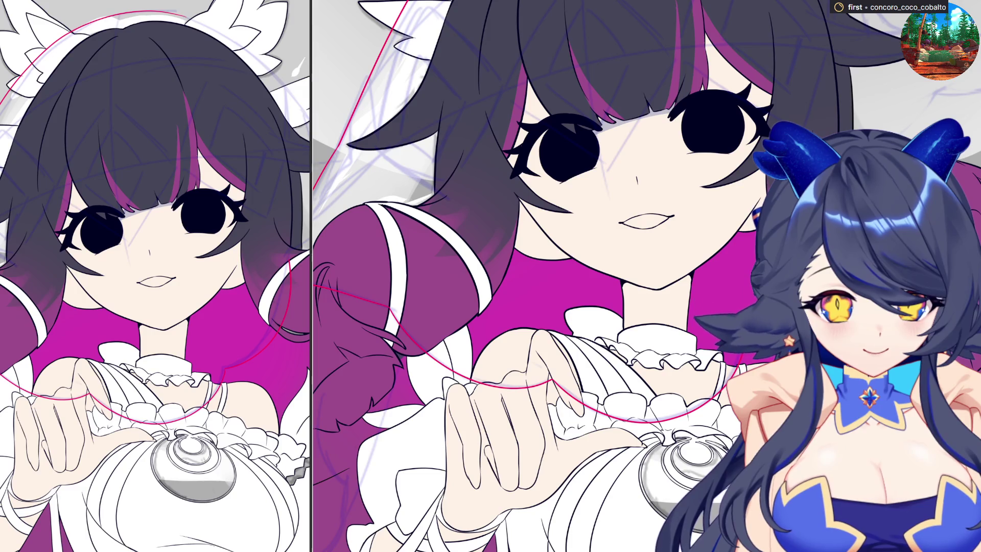
scroll(774, 307, up, 2)
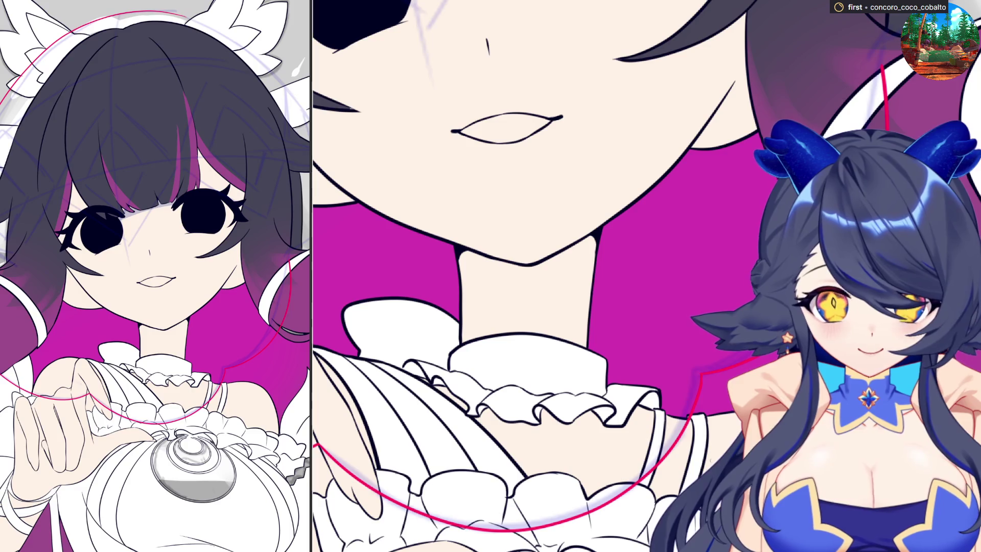
scroll(702, 378, down, 2)
scroll(591, 310, down, 2)
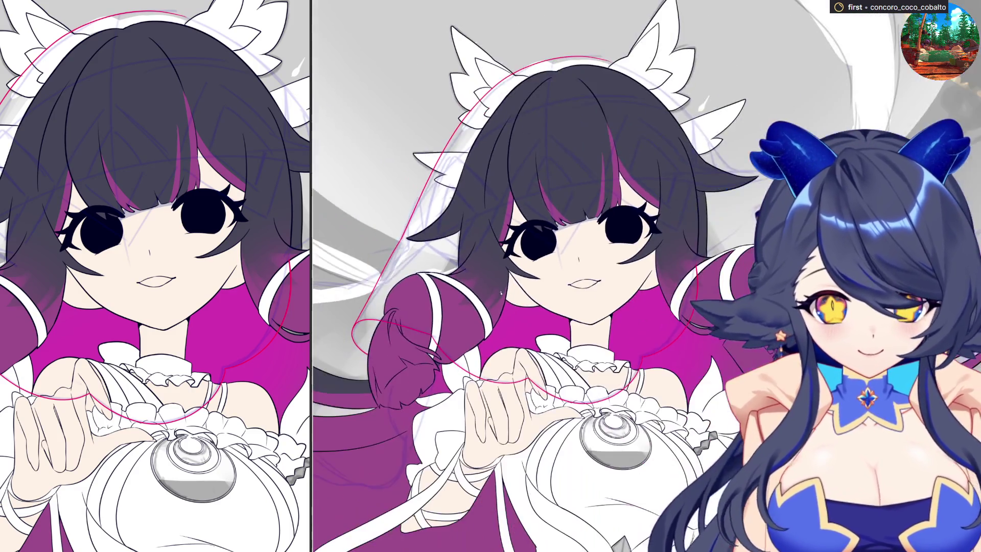
scroll(591, 310, up, 1)
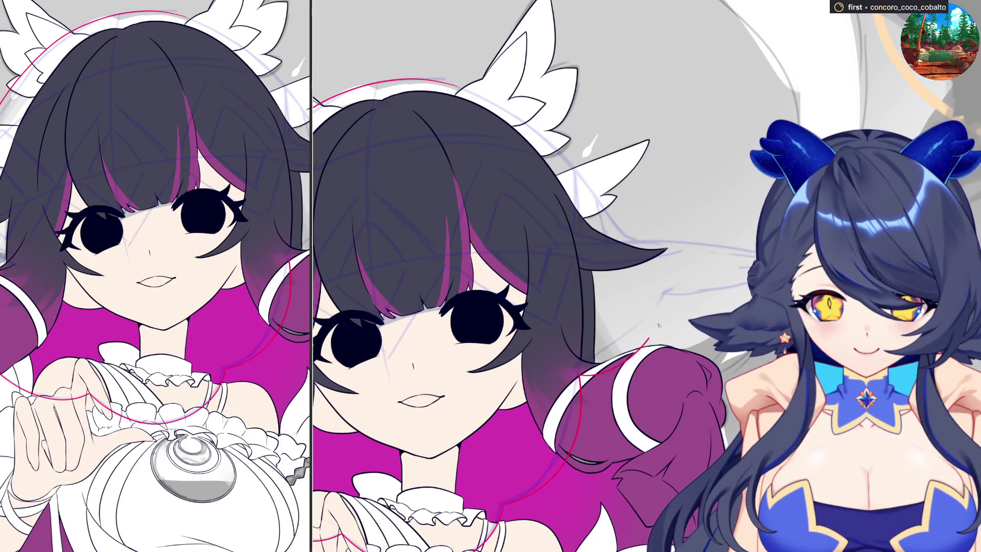
drag(585, 374, 652, 340)
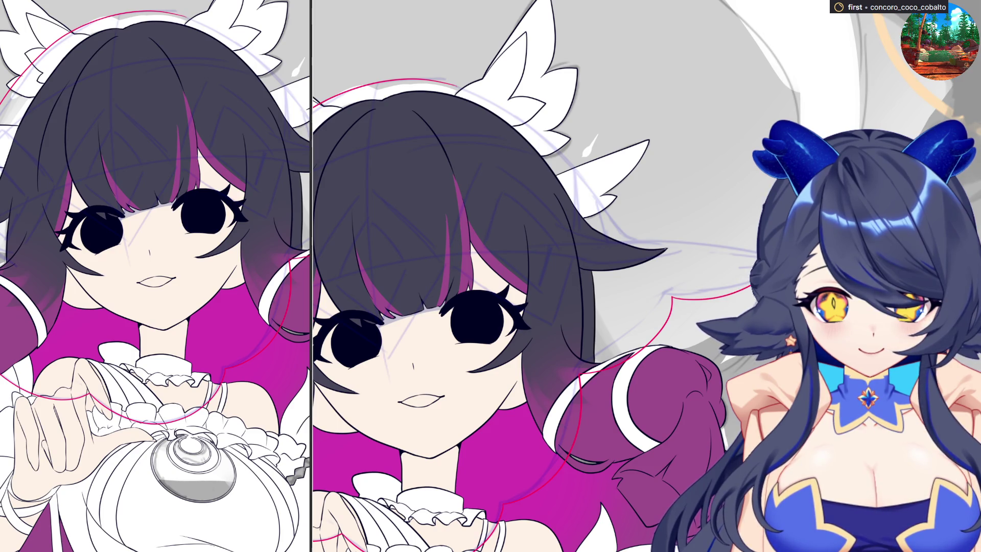
scroll(599, 271, up, 5)
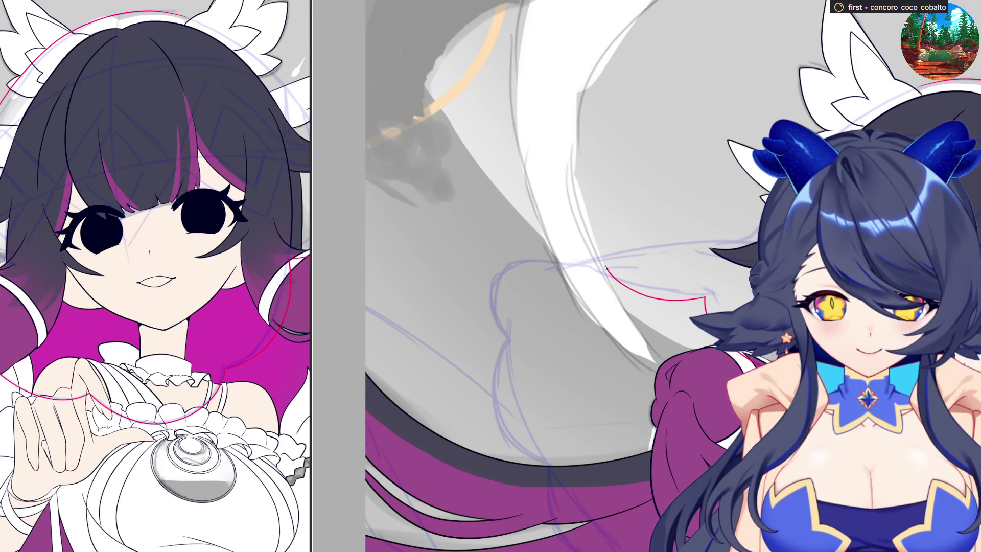
scroll(602, 245, down, 5)
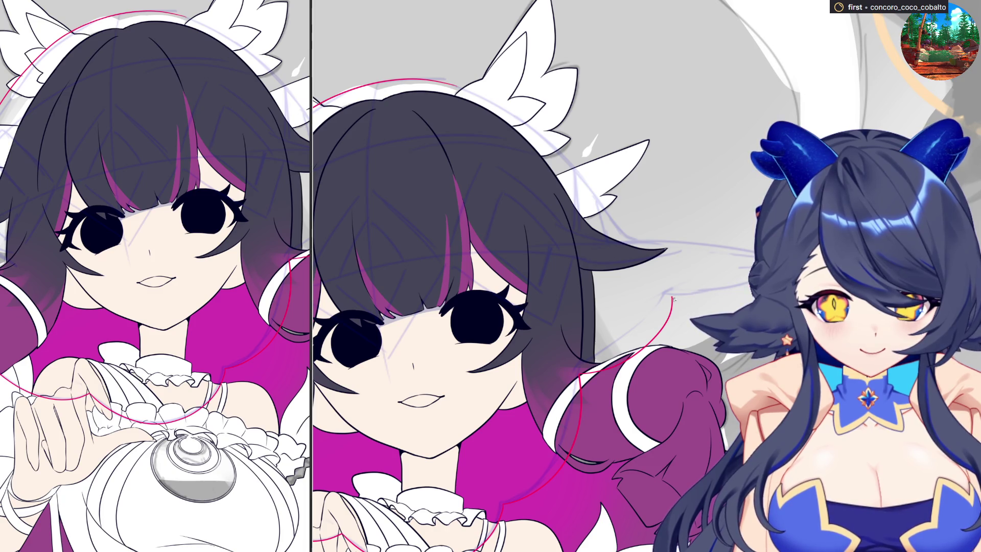
key(ctrl+z)
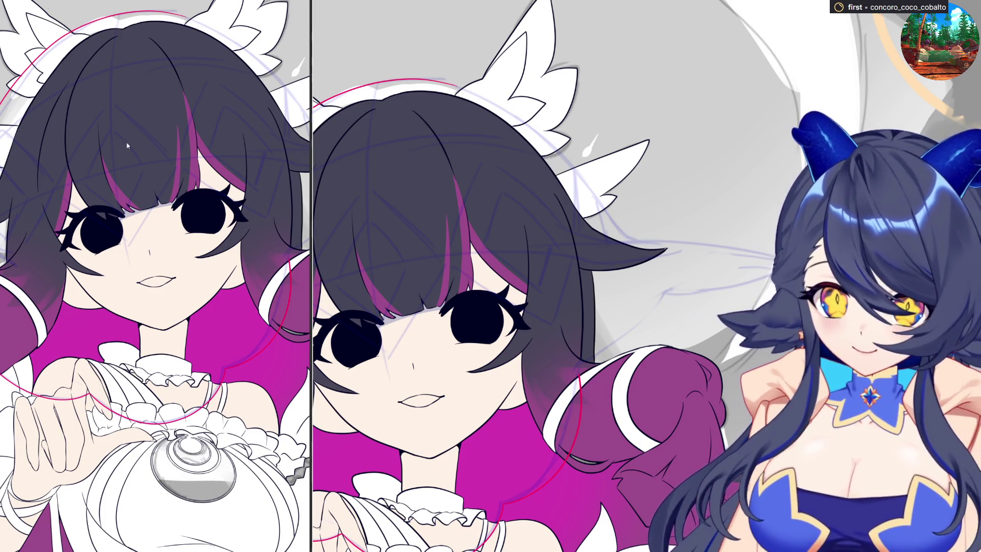
mouse_move(613, 364)
mouse_down()
mouse_move(652, 346)
mouse_move(673, 312)
mouse_up()
key(ctrl+z)
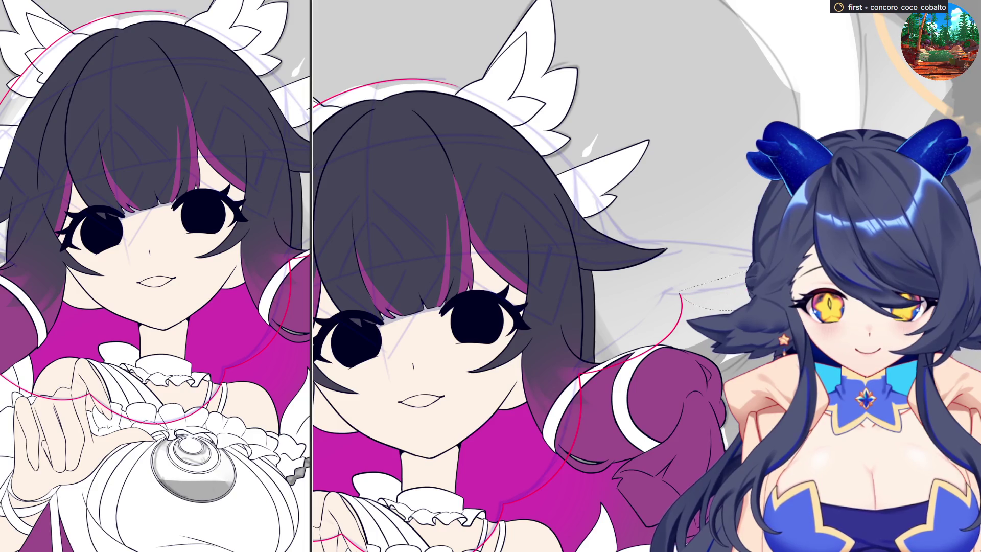
drag(683, 294, 748, 285)
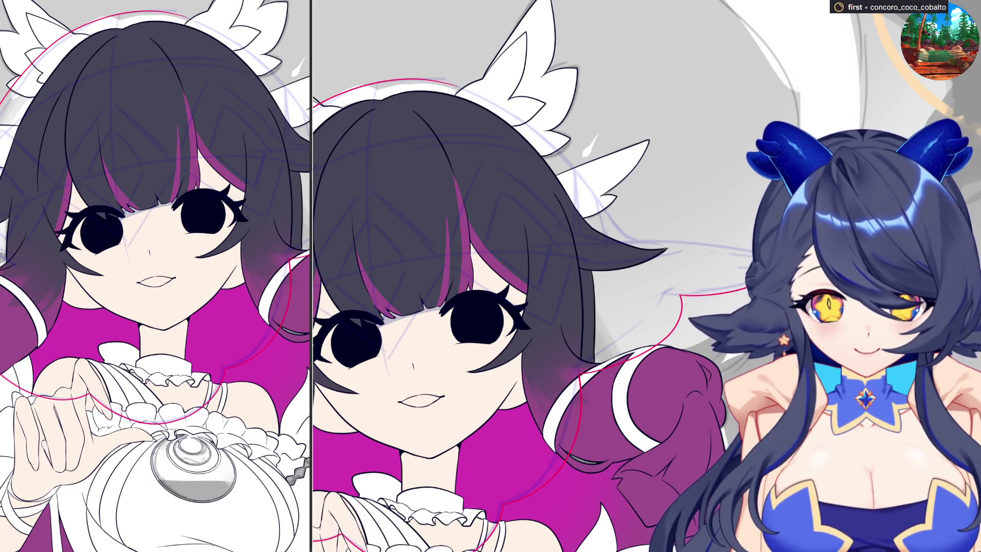
key(ctrl+z)
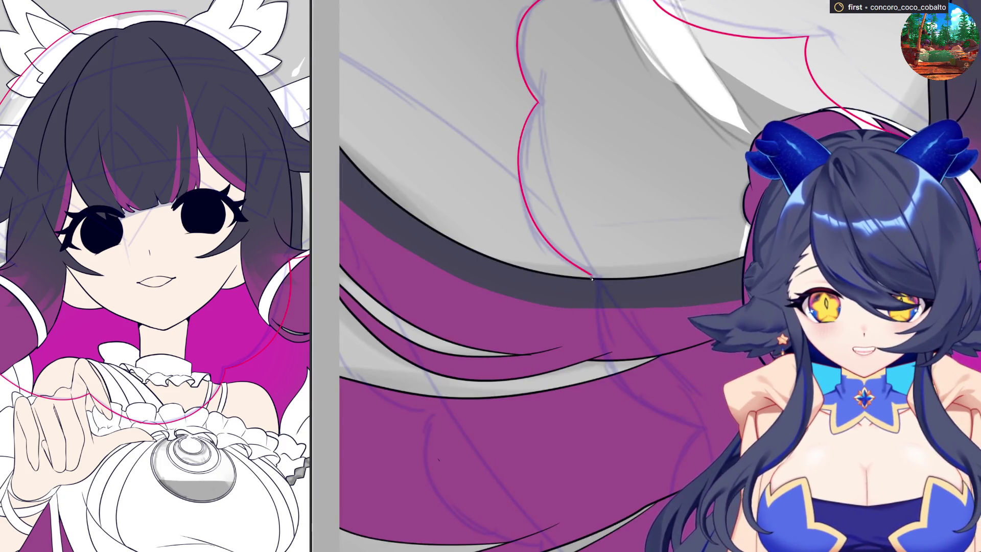
- Redraw the red outline so it curves down through the hair into a lobe
drag(586, 310, 627, 395)
key(ctrl+z)
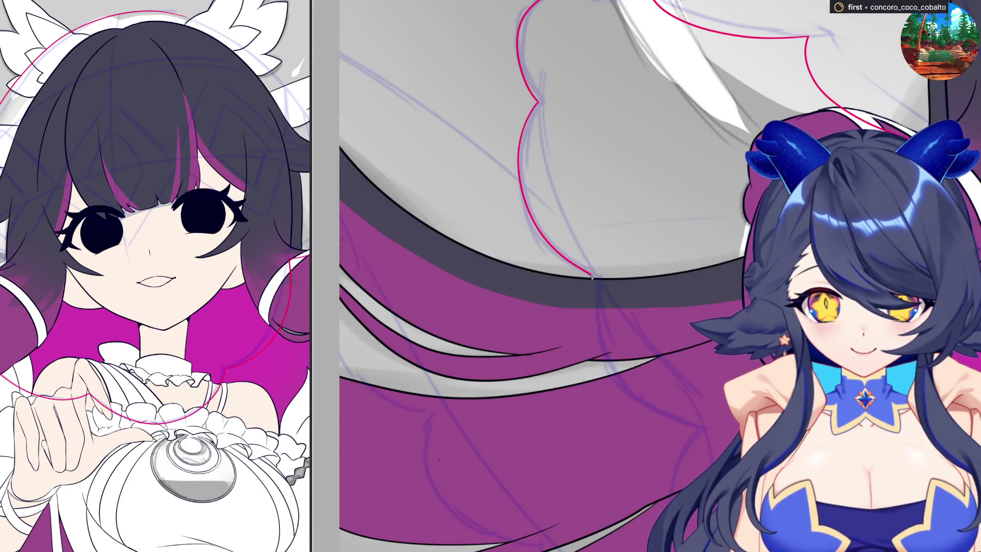
drag(583, 310, 694, 431)
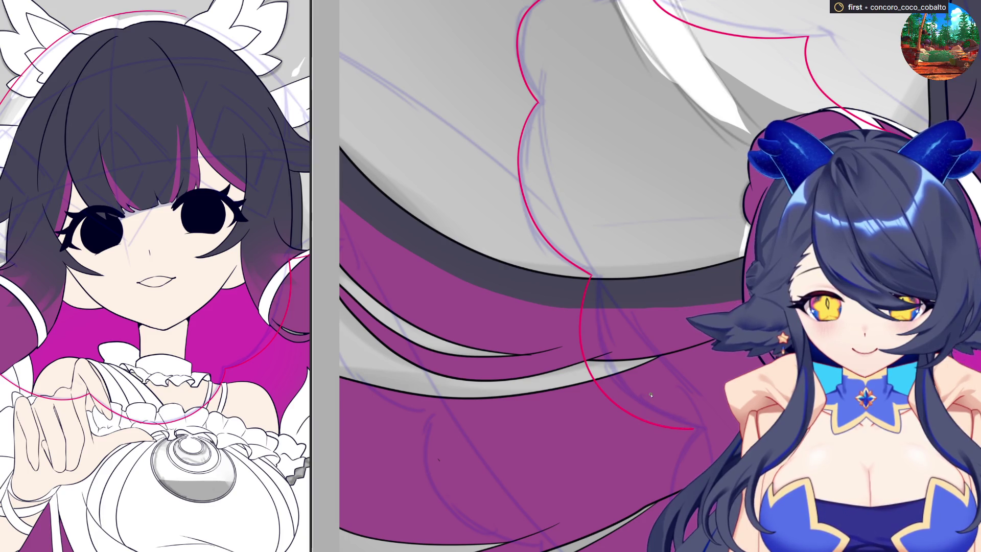
scroll(651, 395, down, 2)
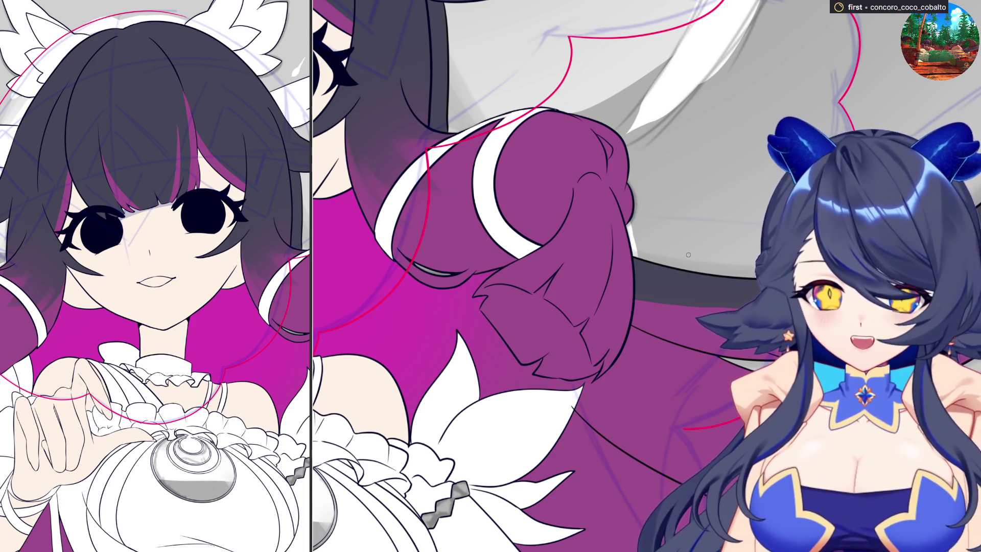
scroll(591, 276, down, 2)
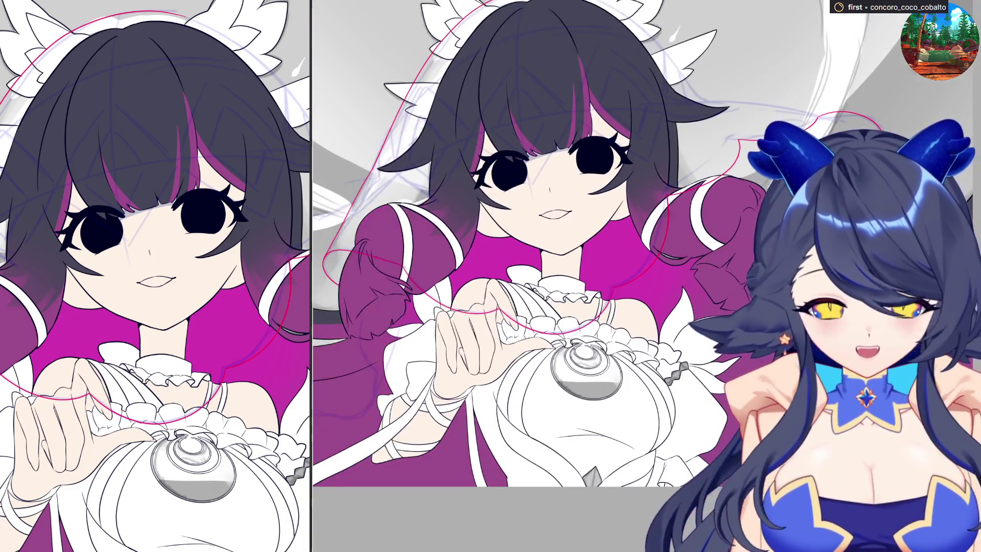
scroll(591, 277, up, 2)
scroll(672, 265, up, 2)
scroll(672, 265, up, 2)
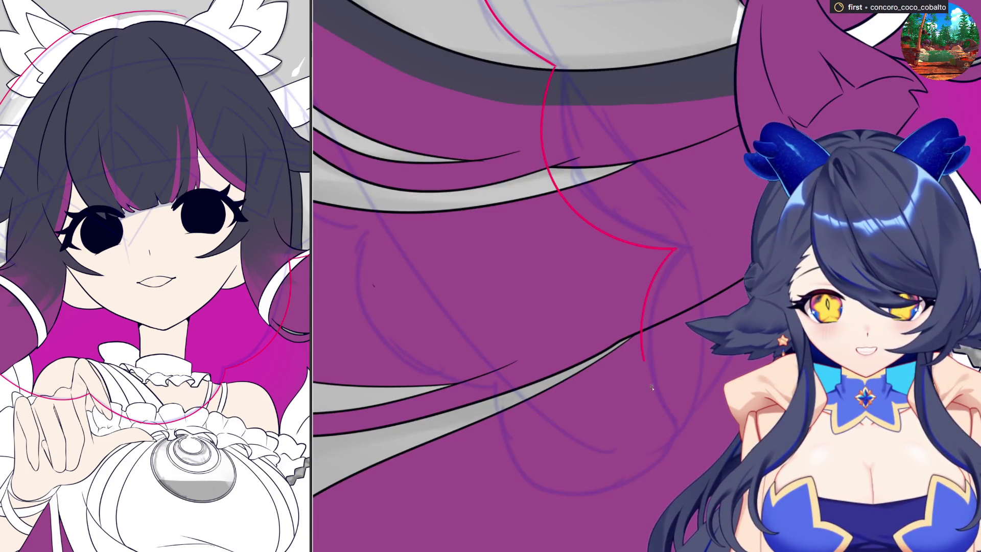
- Bring the hair and white flower into view and mark the lower red curve for selection
drag(680, 421, 956, 422)
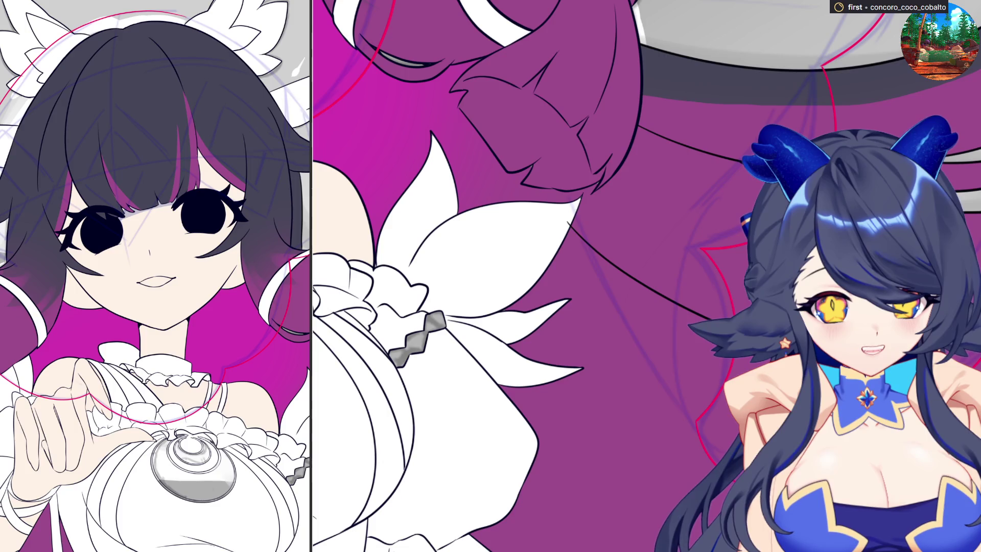
scroll(672, 313, down, 3)
scroll(673, 312, down, 3)
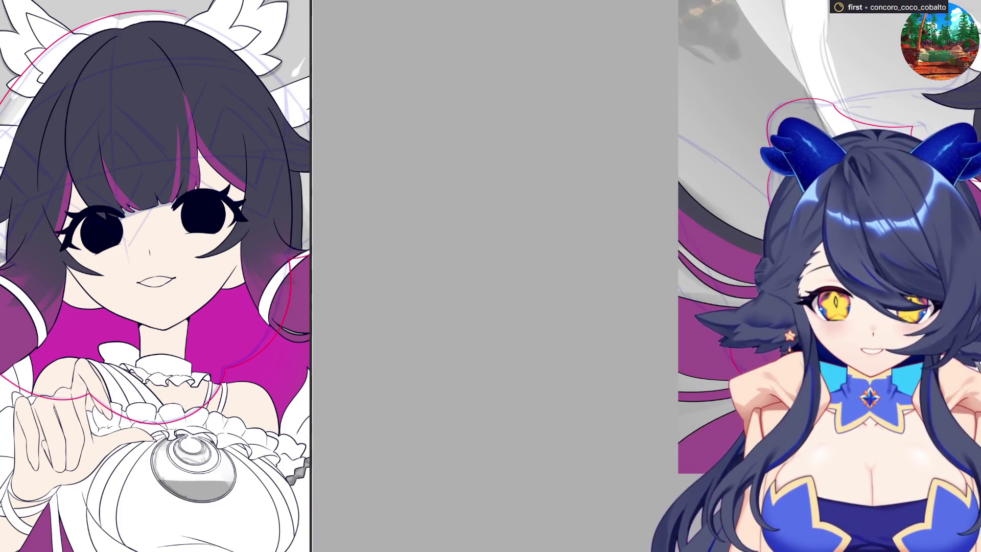
scroll(672, 312, up, 3)
scroll(671, 313, up, 3)
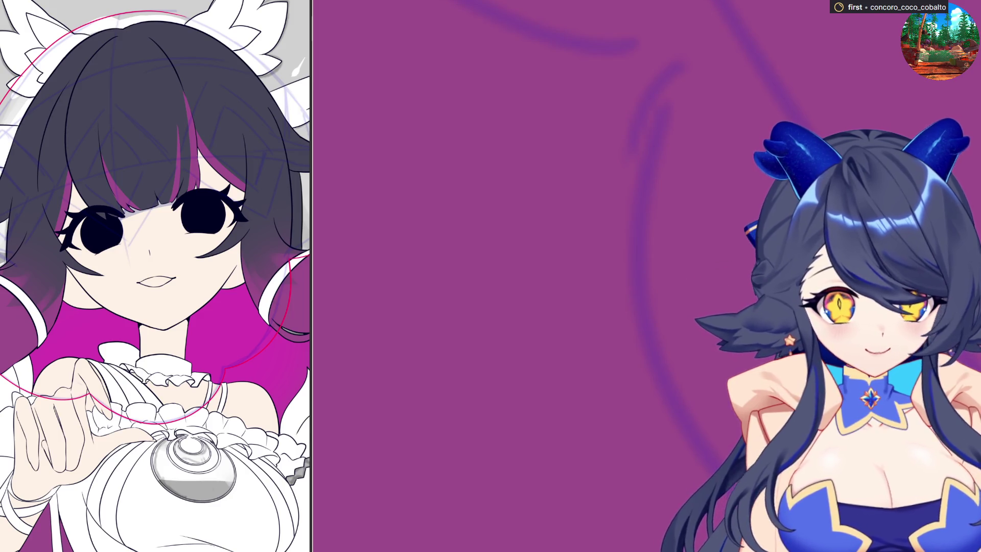
scroll(689, 252, down, 1)
scroll(689, 252, down, 1)
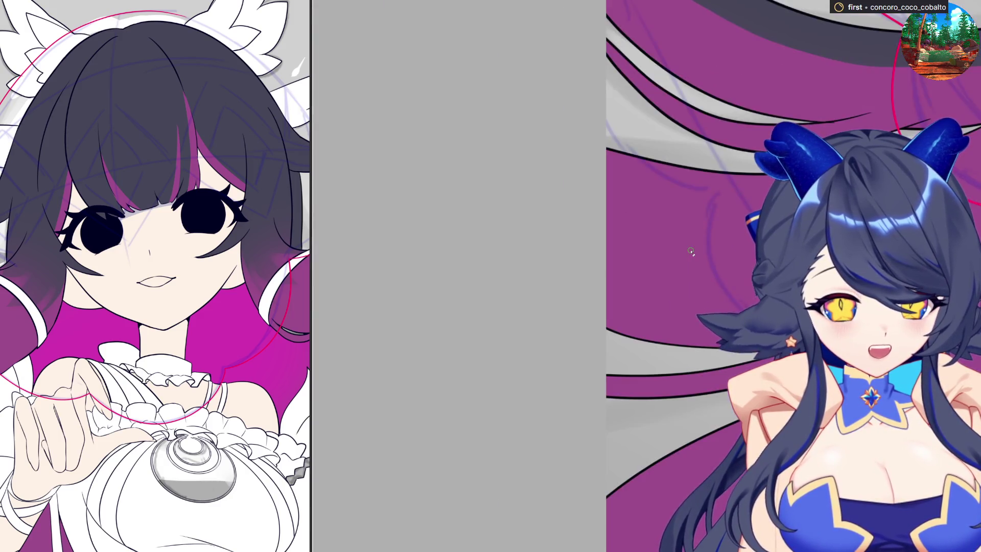
scroll(690, 252, down, 1)
scroll(690, 252, up, 2)
scroll(775, 244, up, 2)
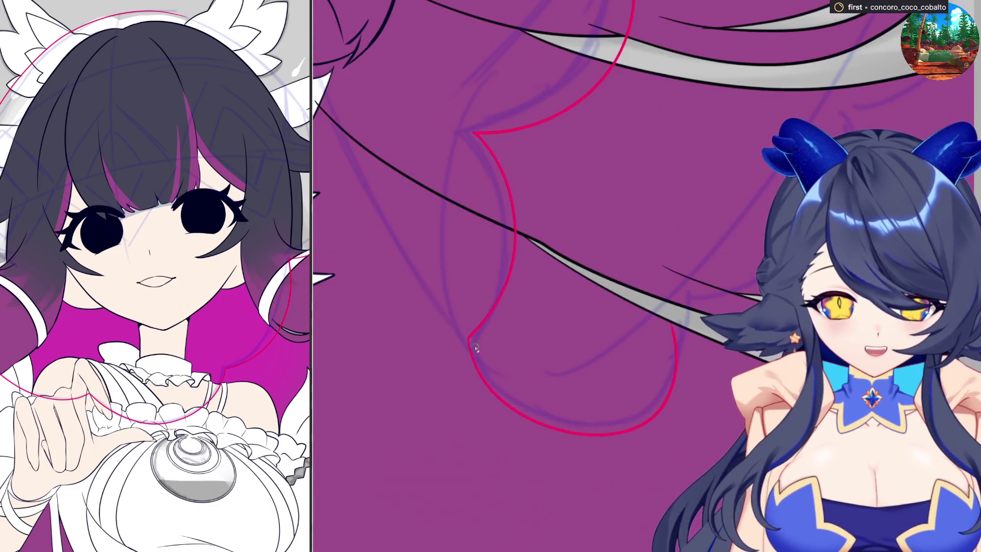
mouse_move(480, 370)
mouse_down()
mouse_move(520, 412)
mouse_move(675, 307)
mouse_move(639, 394)
mouse_move(588, 424)
mouse_move(675, 406)
mouse_up()
- Free-transform the marked curve so its right end rises toward the dark hair strand, and commit
key(ctrl+t)
drag(677, 322, 705, 292)
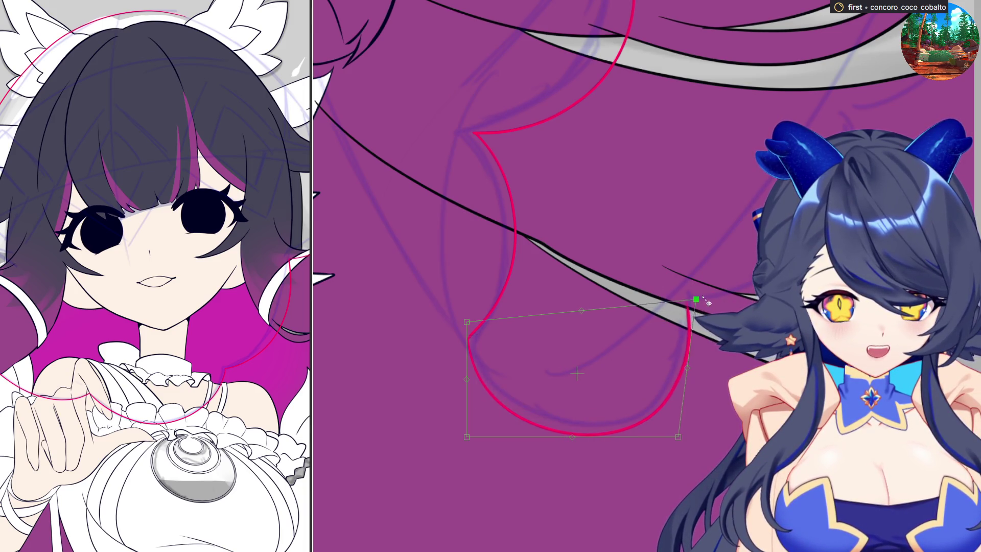
key(Return)
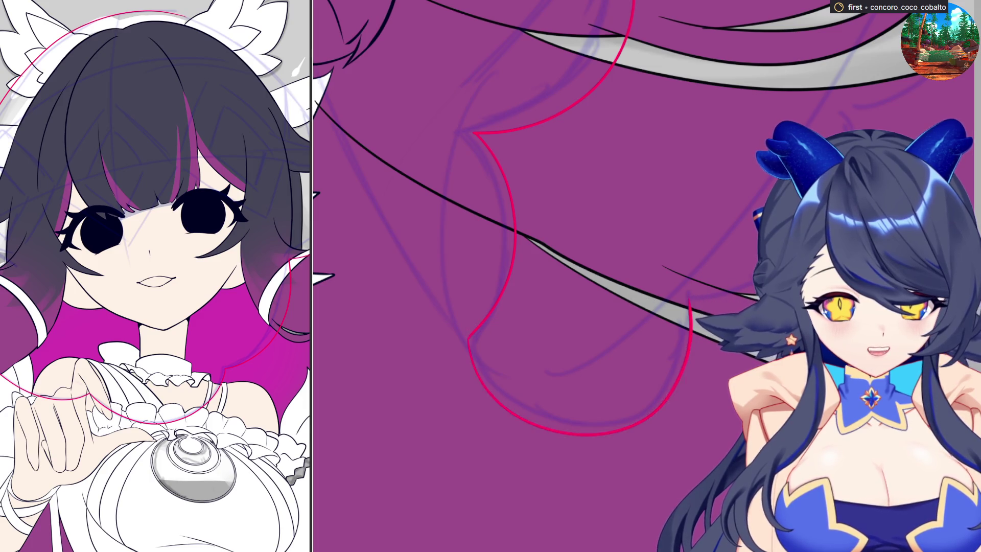
key(ctrl+minus)
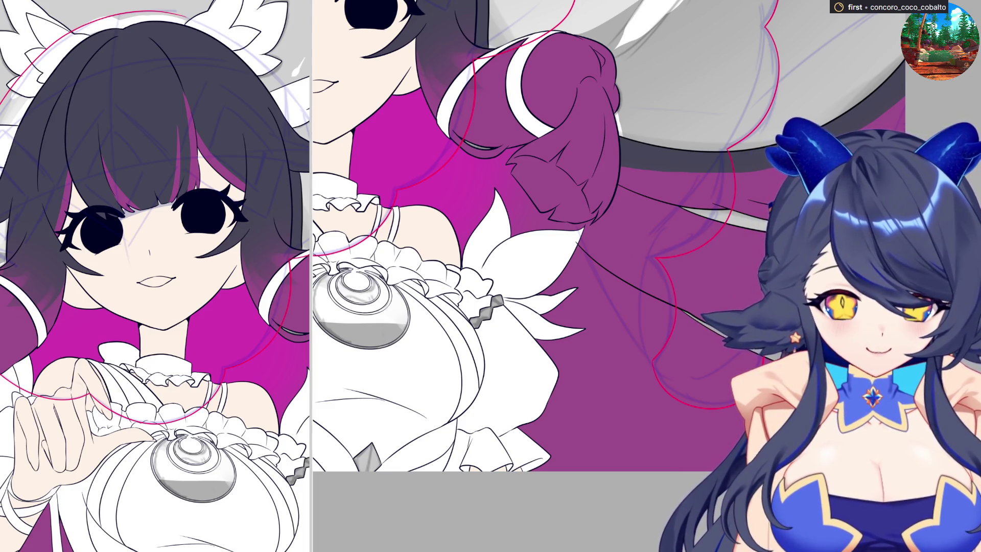
scroll(843, 241, up, 2)
scroll(667, 418, down, 2)
scroll(667, 418, up, 2)
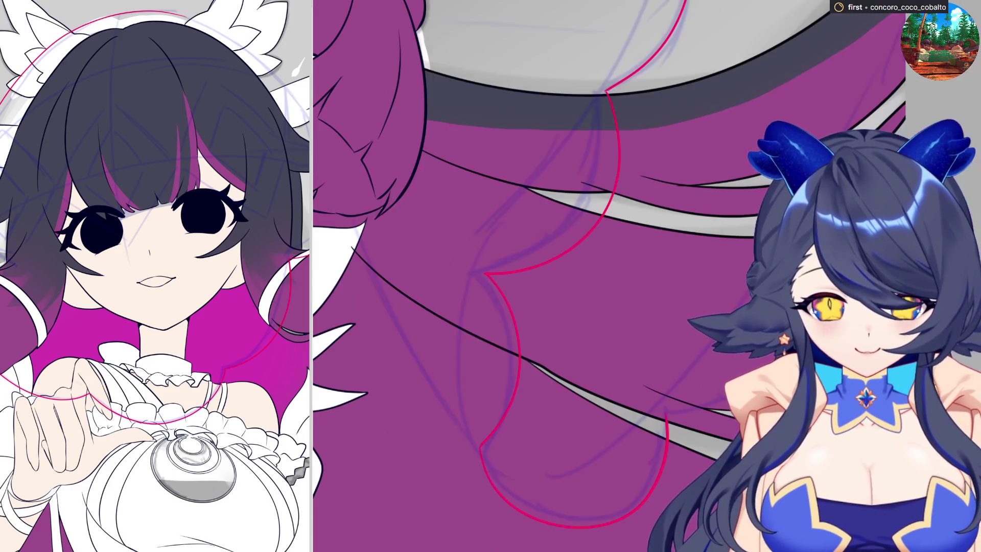
- Continue the scalloped red guide outline upward along the hair edge with two red strokes
drag(668, 414, 717, 412)
scroll(709, 404, down, 2)
scroll(708, 404, up, 2)
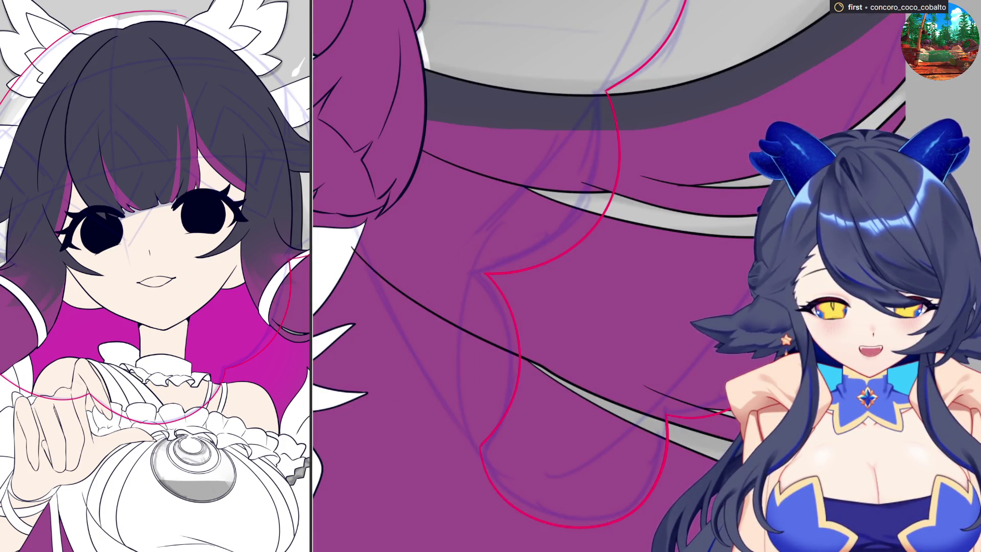
key(minus)
drag(689, 412, 582, 264)
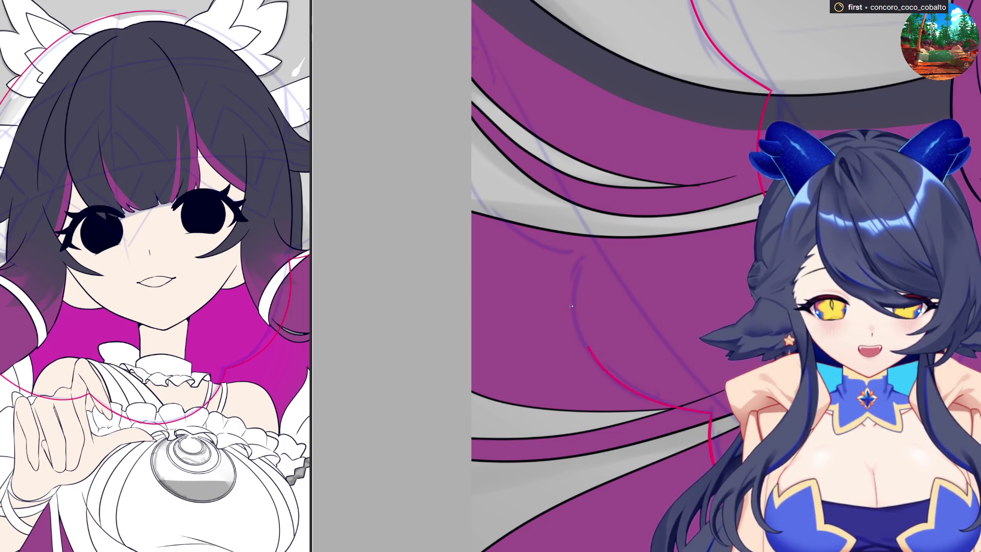
key(equal)
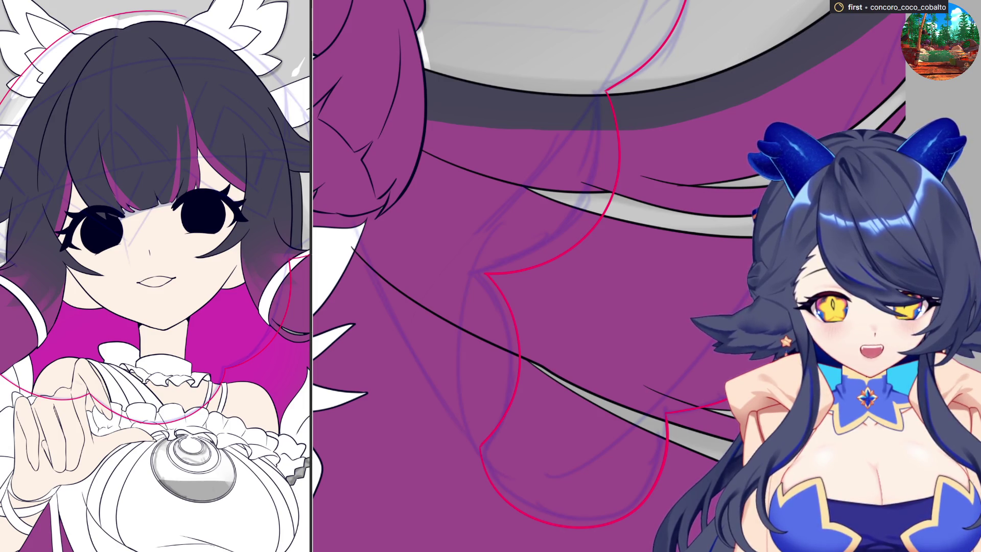
- Start a red guide line running down and right across the long magenta-streaked hair
key(minus)
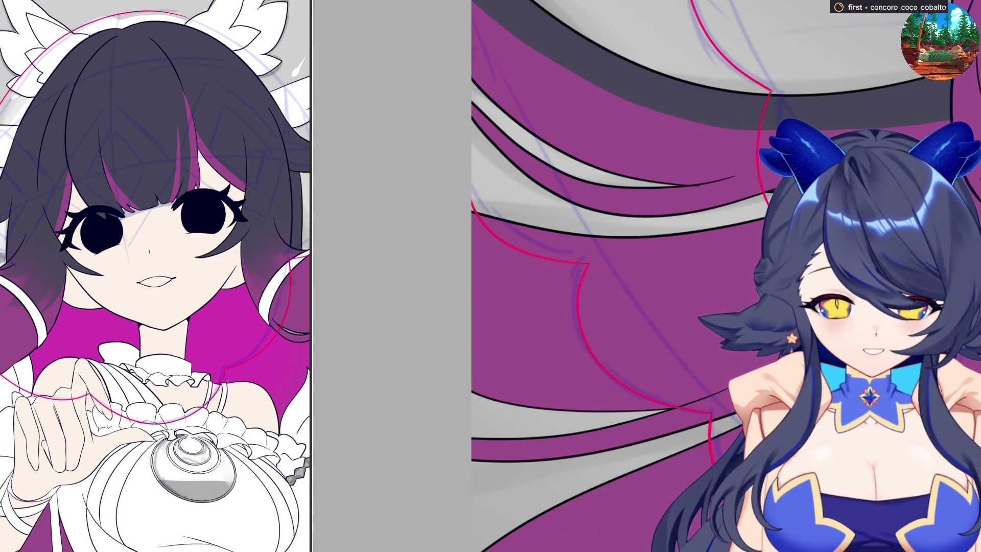
key(minus)
key(plus)
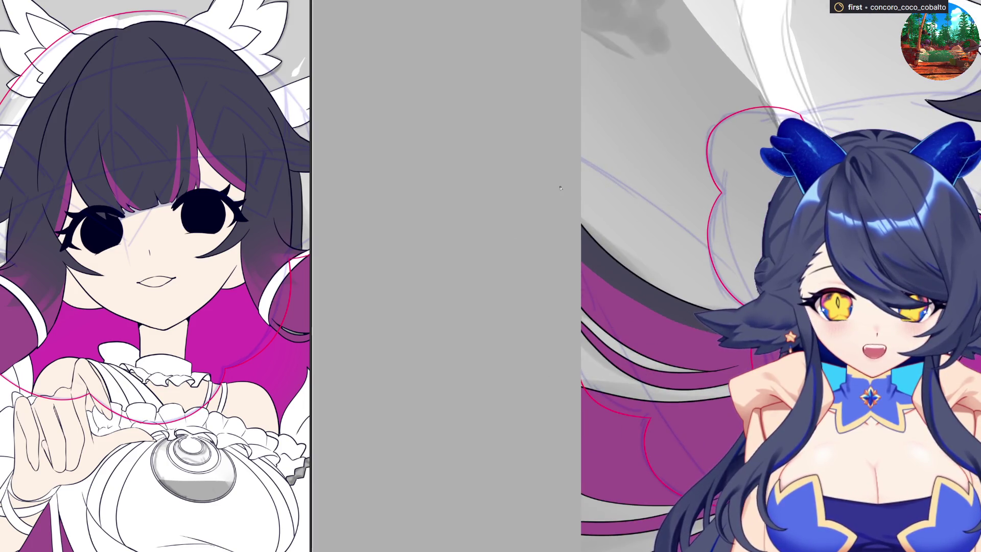
drag(583, 160, 698, 242)
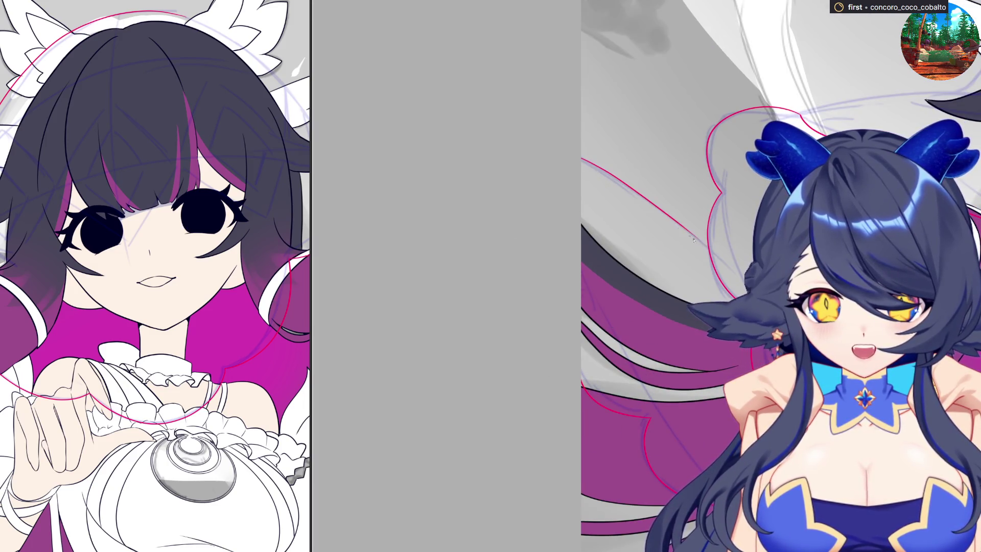
drag(641, 196, 709, 244)
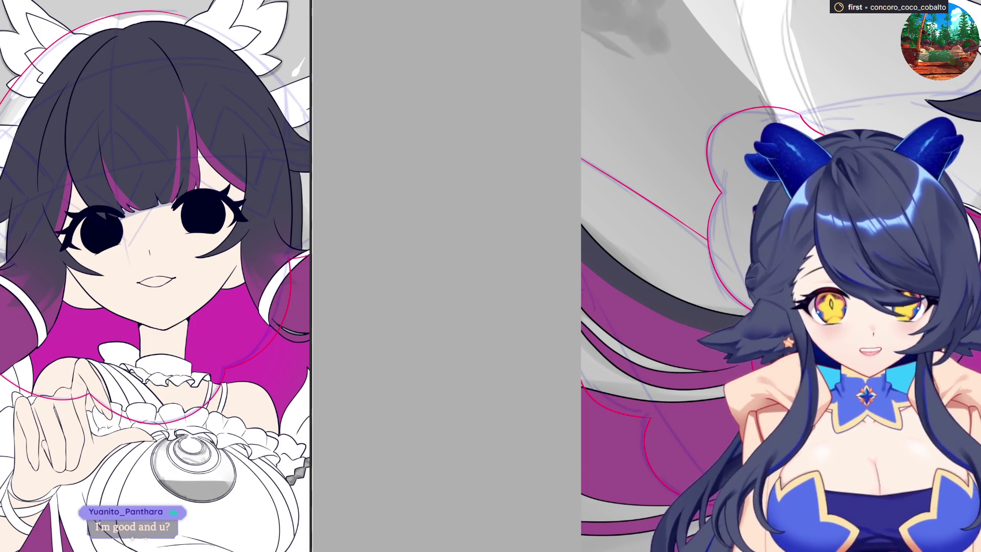
scroll(717, 218, up, 2)
scroll(680, 218, up, 3)
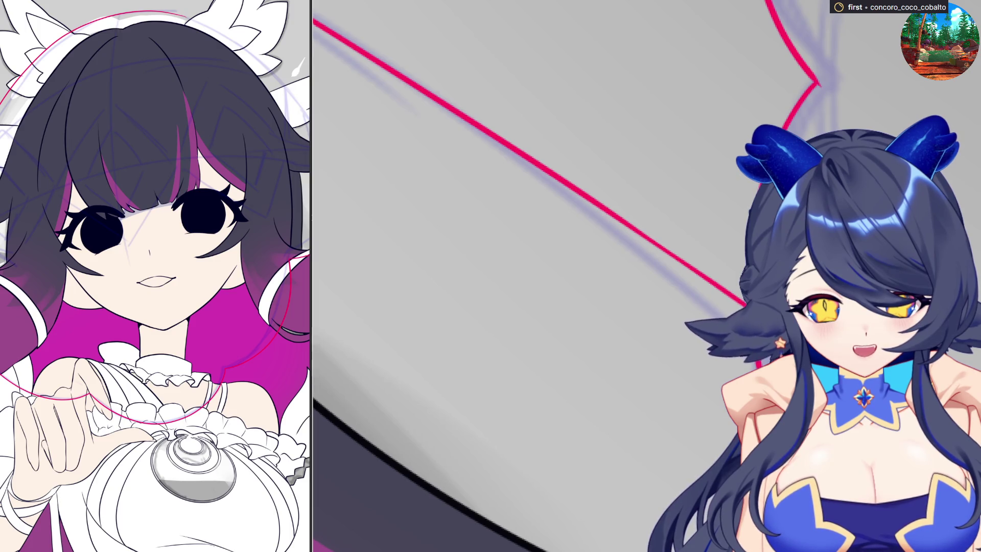
scroll(860, 85, up, 2)
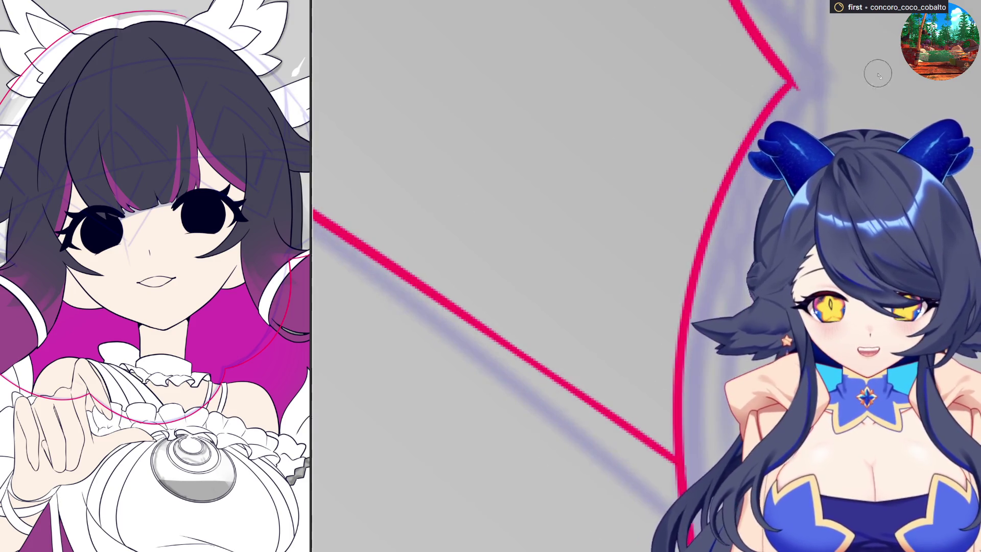
scroll(861, 84, up, 1)
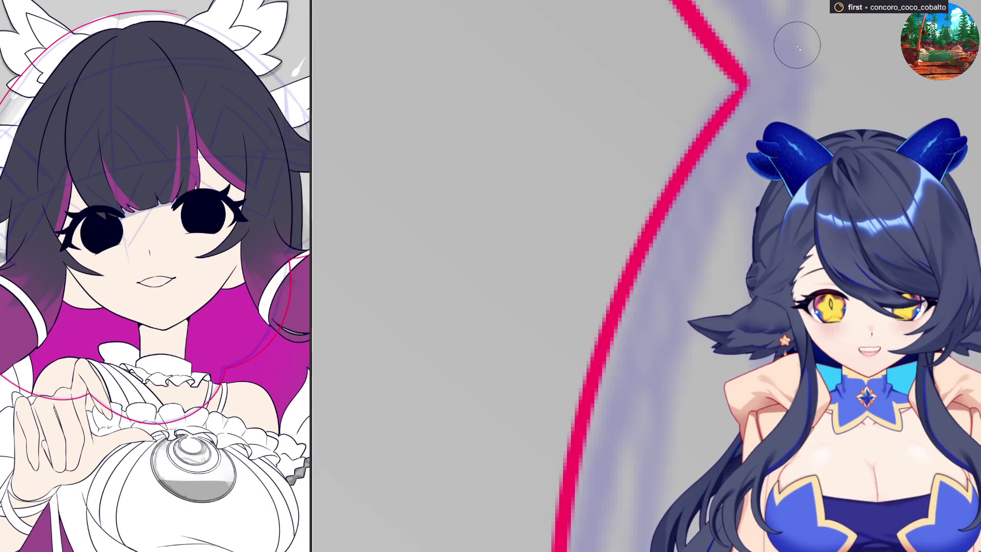
scroll(561, 247, down, 3)
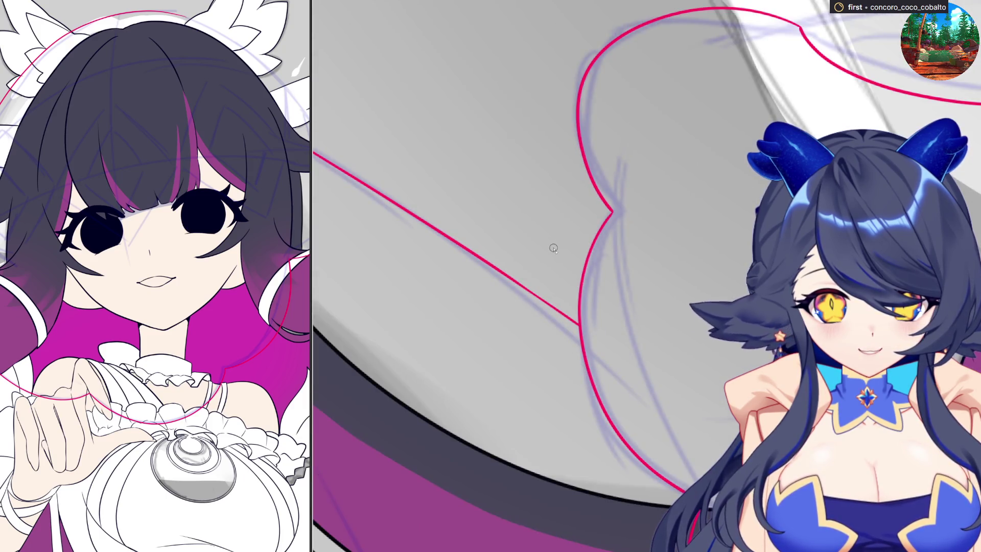
scroll(553, 248, down, 2)
scroll(482, 243, down, 3)
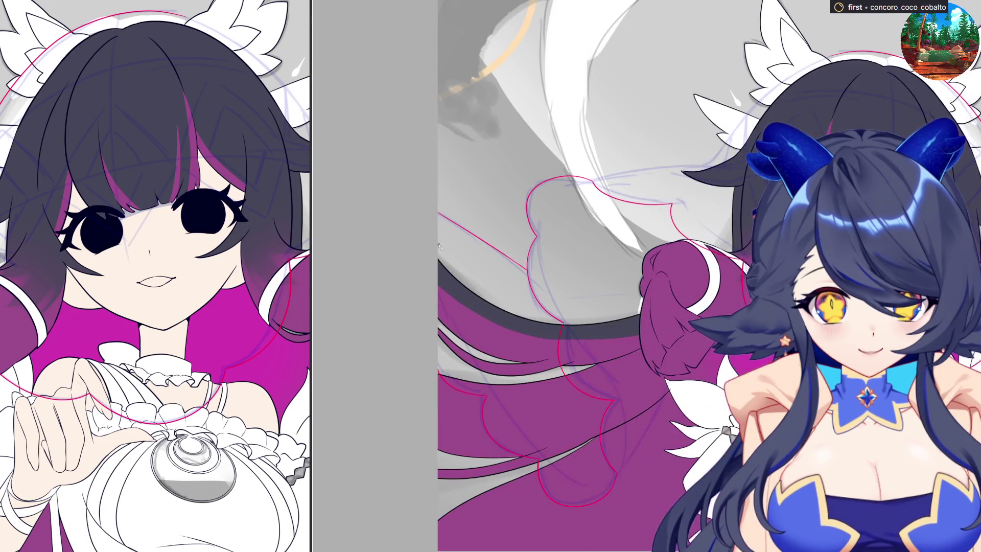
scroll(482, 243, down, 3)
scroll(579, 309, up, 3)
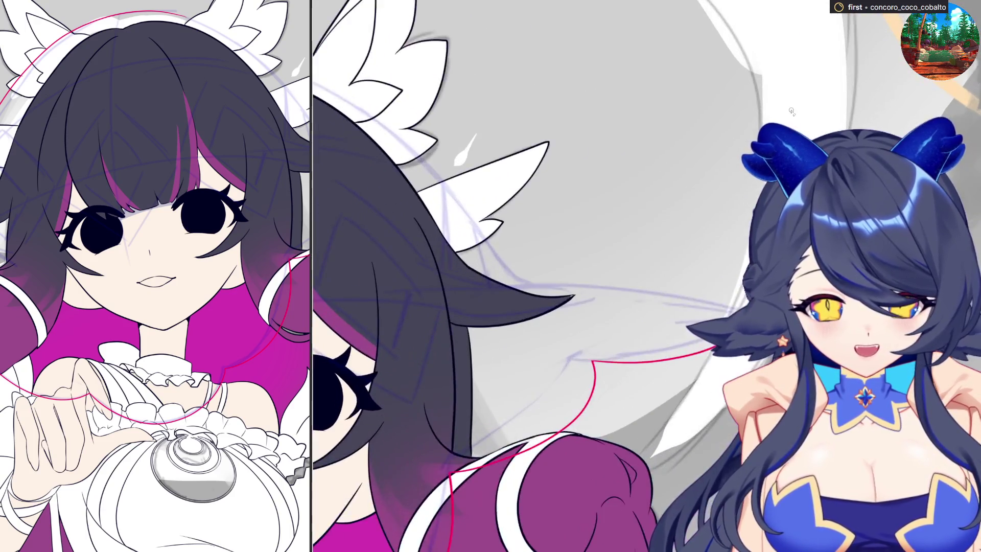
scroll(579, 309, up, 3)
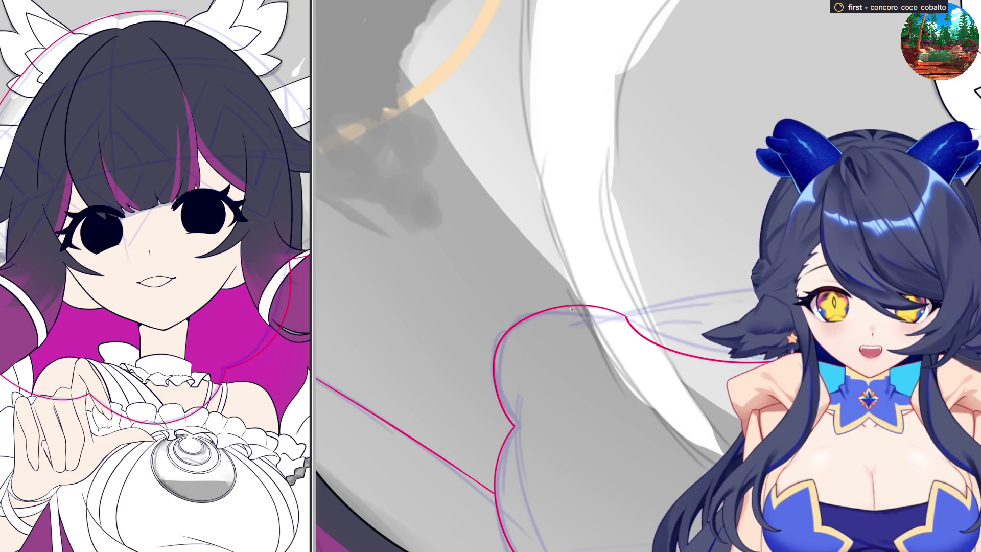
- Draw a red guide line rightward from the shoulder curve top, undoing and redrawing it once
drag(567, 305, 760, 292)
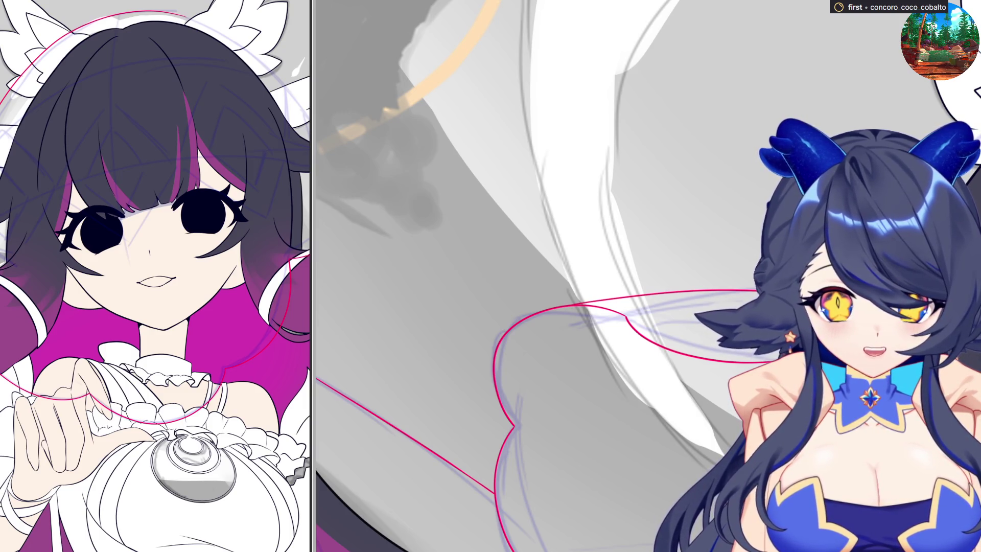
key(ctrl+z)
drag(563, 306, 755, 272)
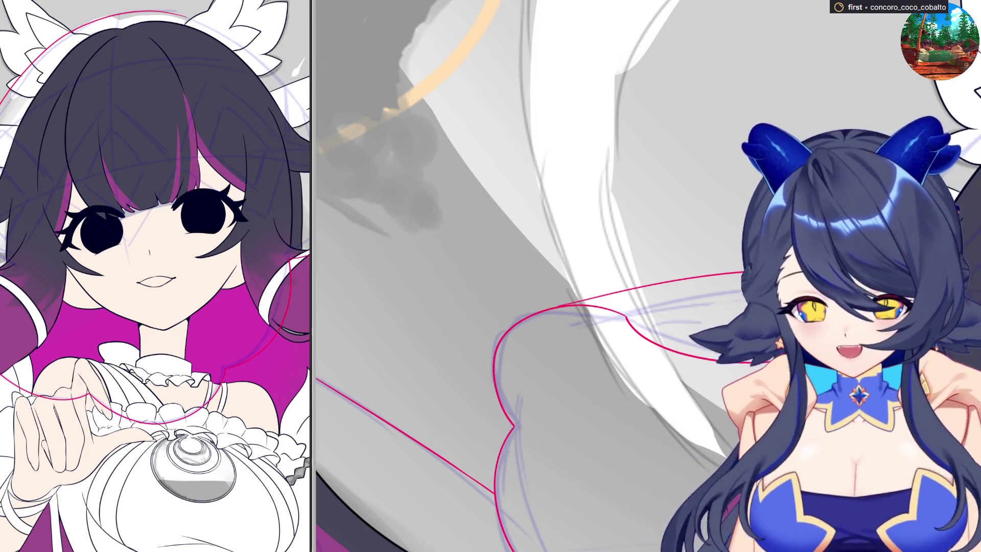
scroll(655, 358, down, 3)
scroll(655, 358, down, 2)
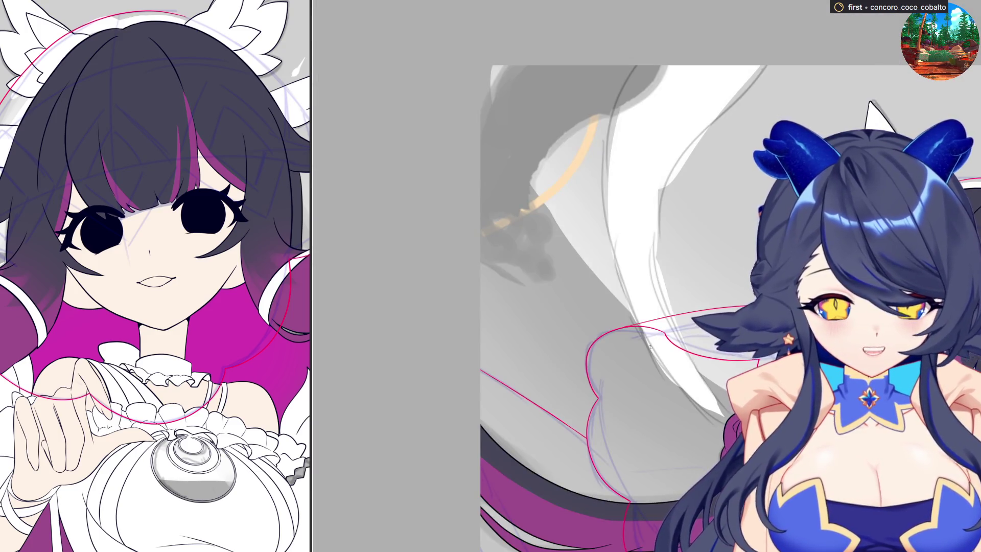
scroll(656, 358, down, 1)
scroll(644, 277, up, 2)
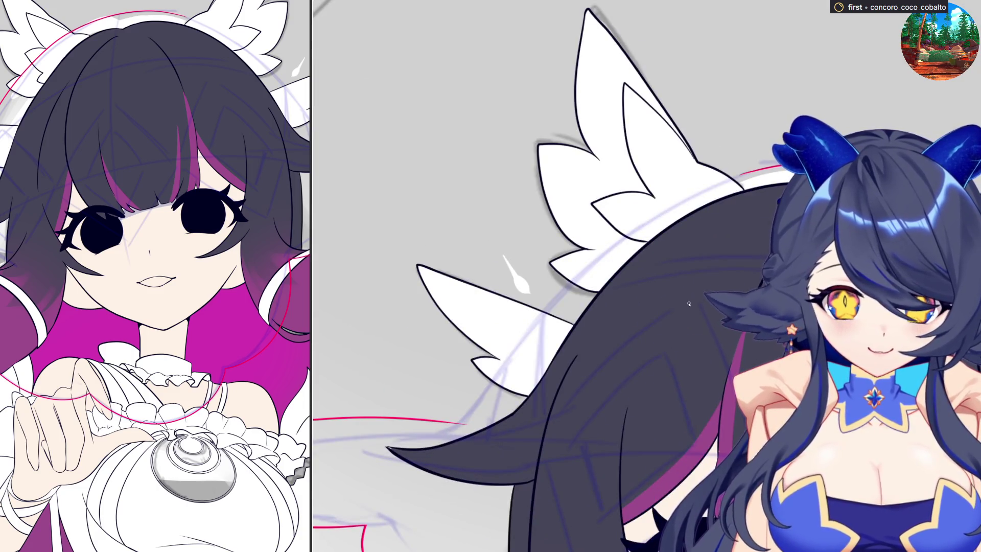
scroll(690, 303, down, 2)
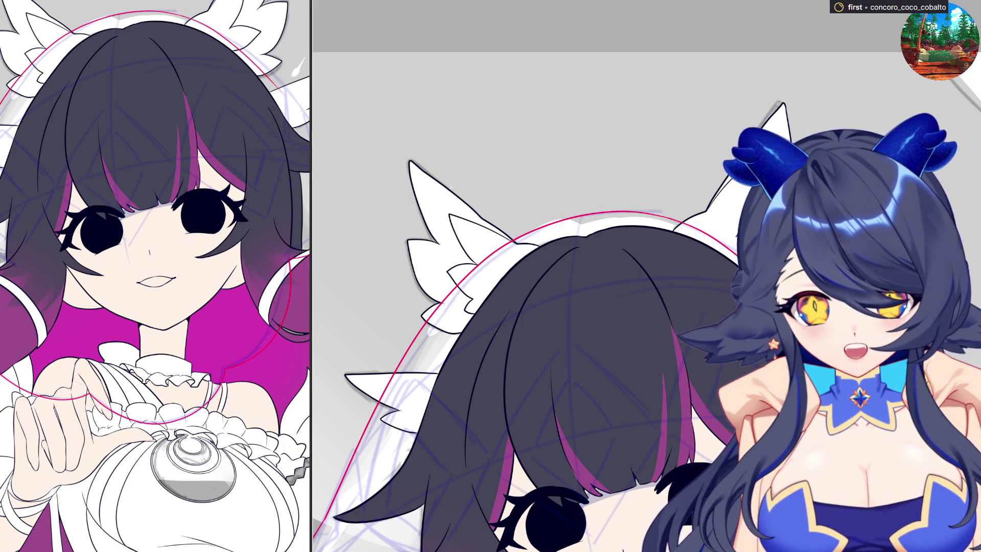
- Extend the red guide outline around the character's head with one stroke
drag(691, 225, 748, 257)
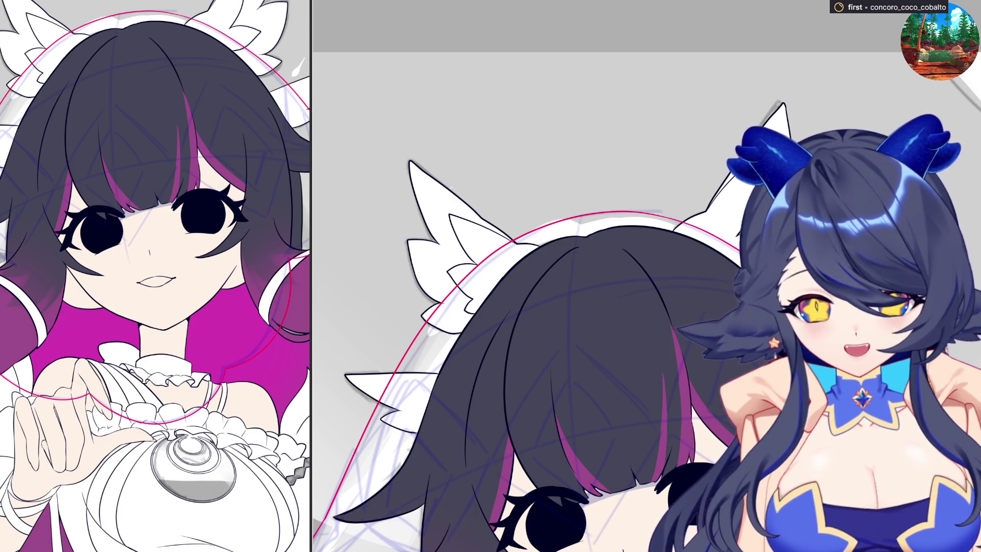
scroll(537, 307, up, 3)
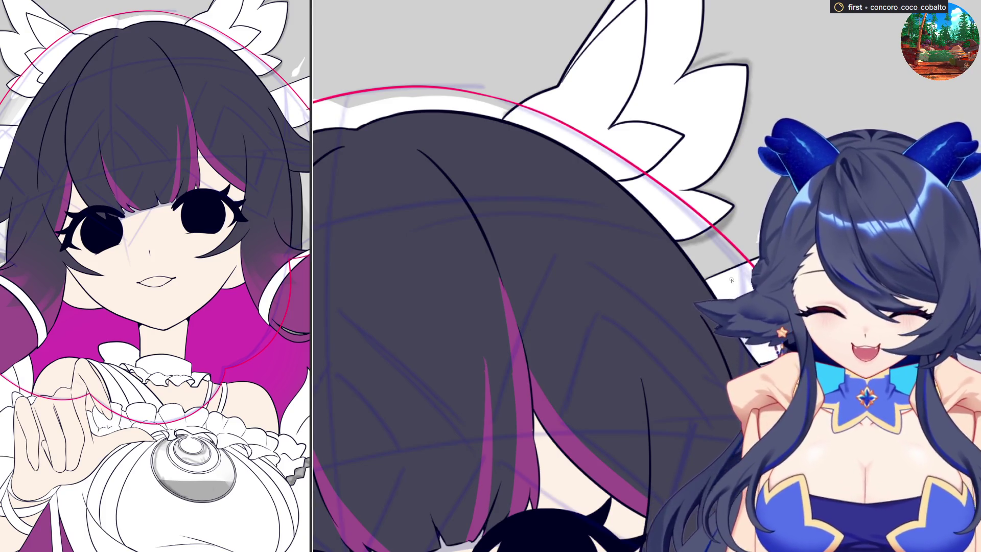
scroll(731, 279, down, 3)
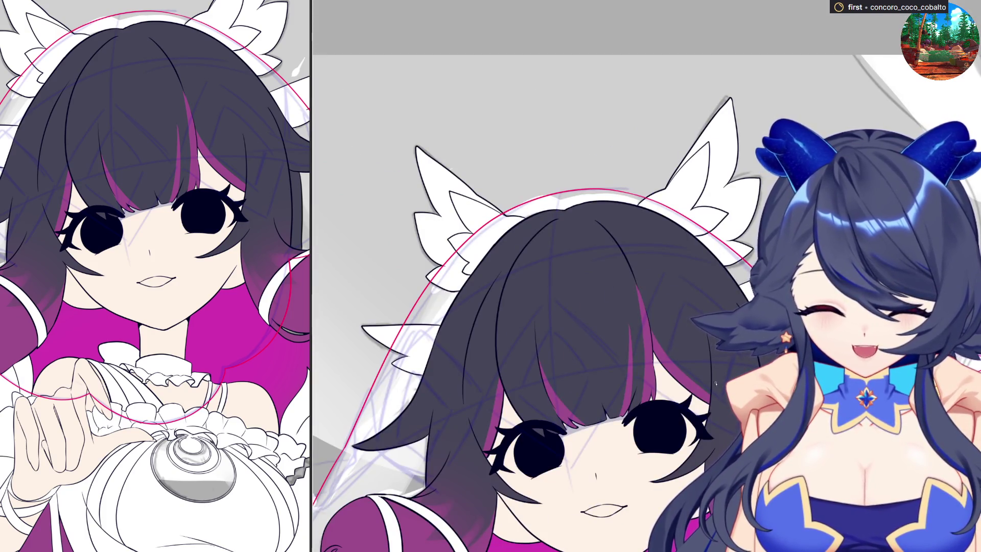
scroll(709, 383, down, 2)
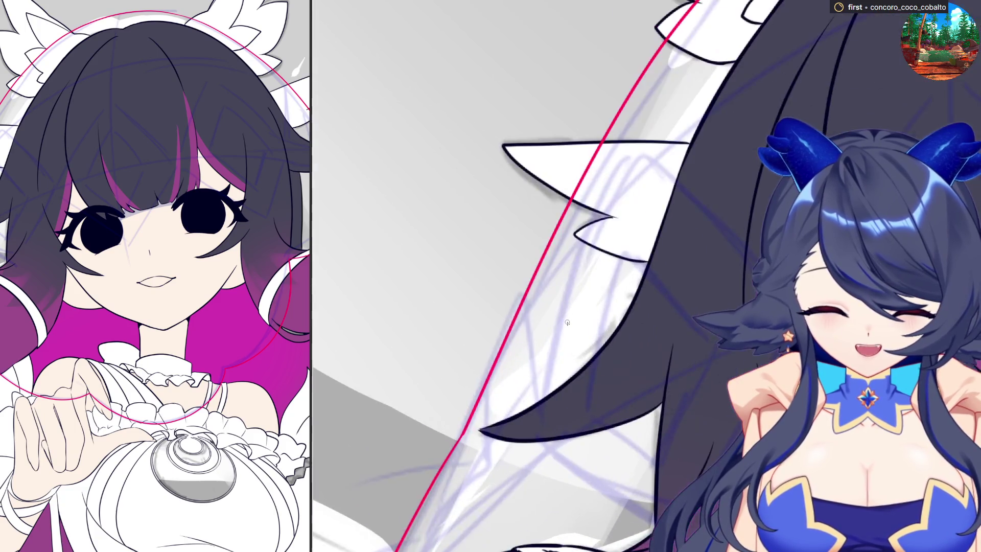
scroll(567, 328, down, 2)
scroll(499, 437, up, 3)
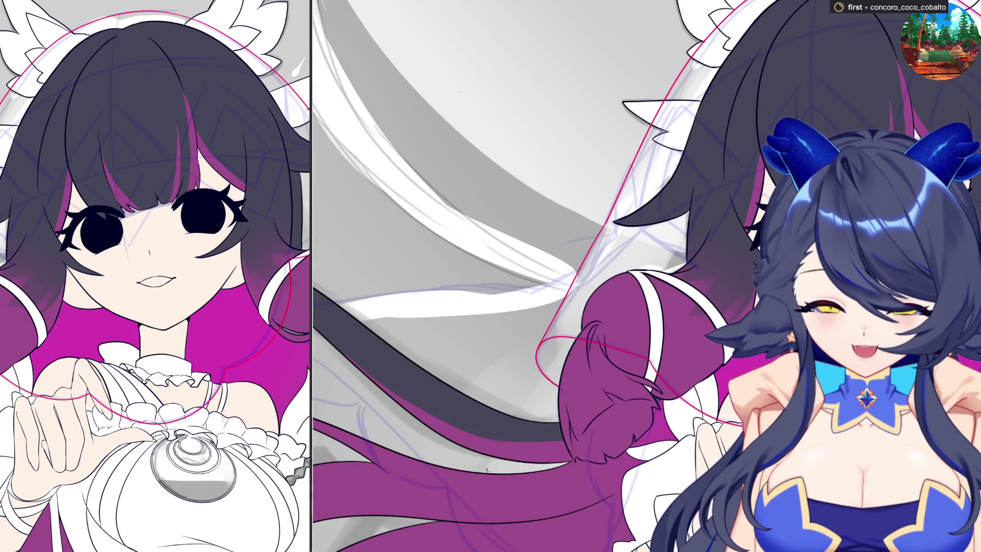
scroll(486, 469, down, 3)
scroll(522, 483, up, 3)
scroll(548, 500, up, 1)
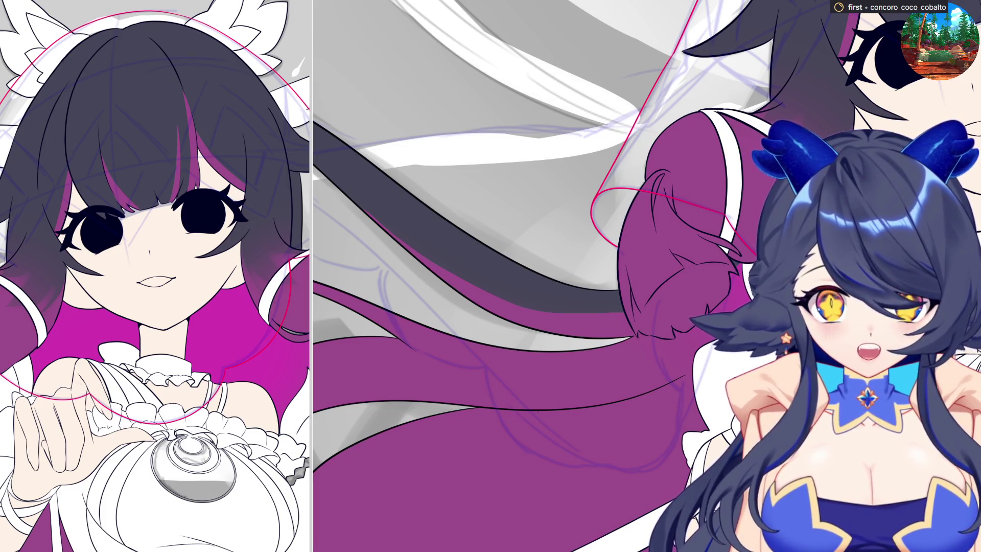
scroll(557, 277, up, 2)
scroll(514, 372, left, 2)
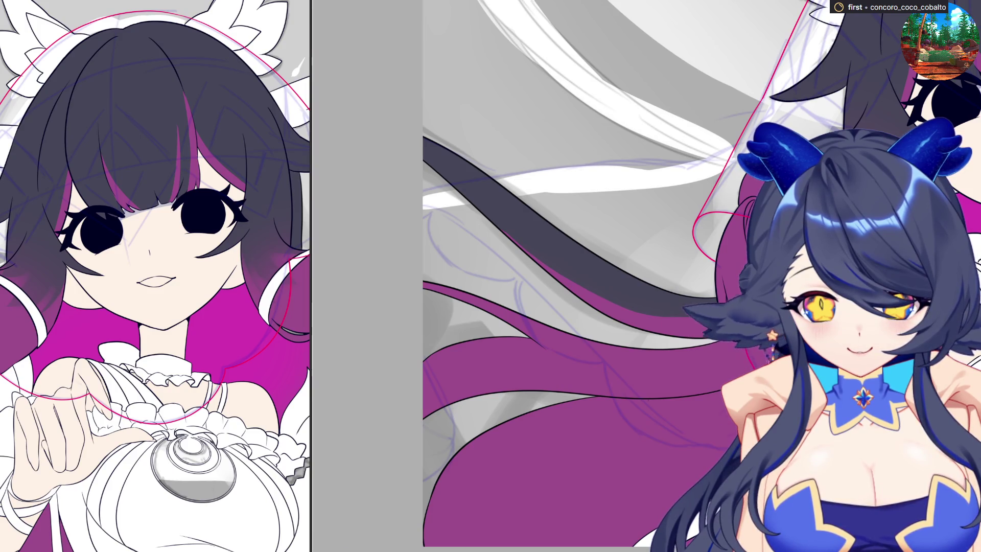
scroll(617, 358, down, 3)
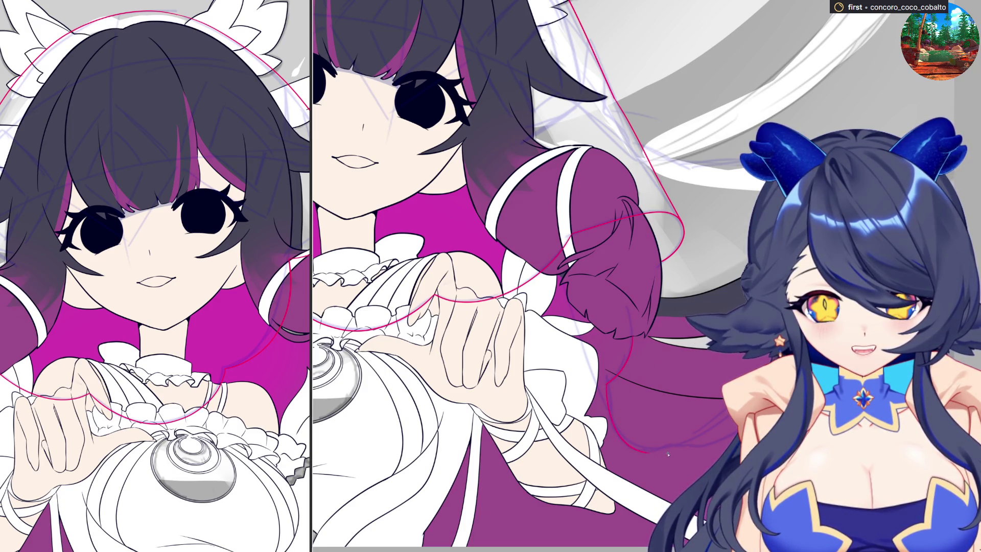
- Add a red guide stroke beside the lower-right hair, then bring the flowing hair back into view
drag(610, 419, 681, 443)
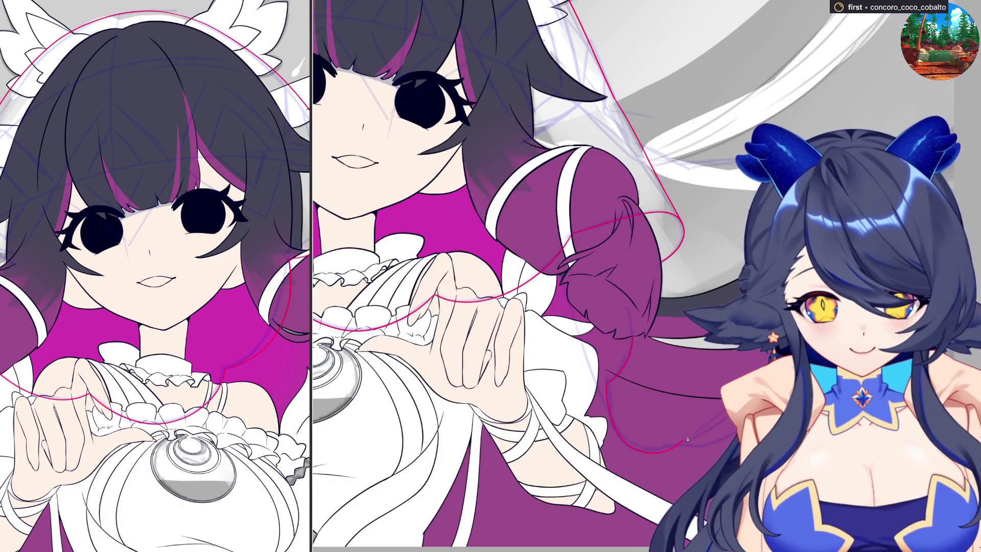
key(h)
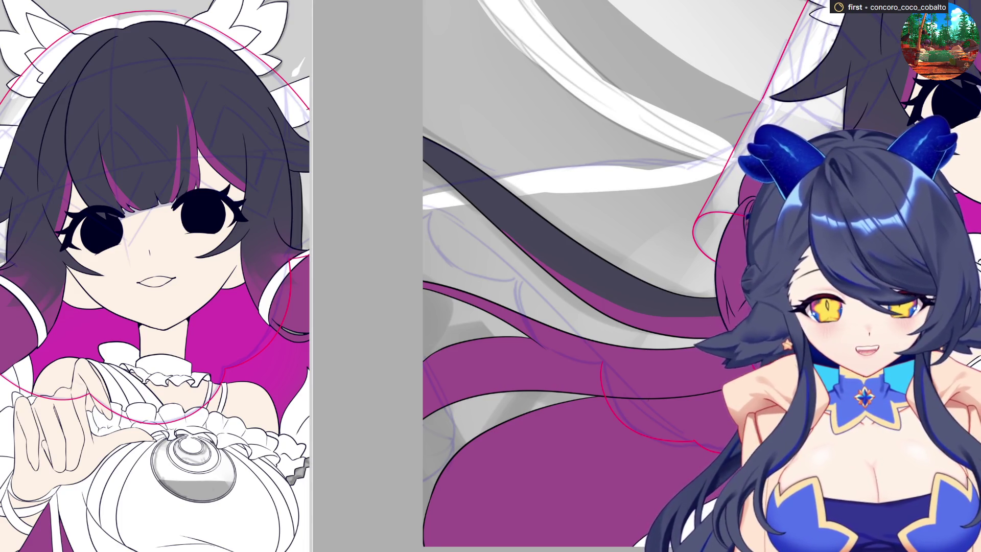
scroll(646, 276, down, 3)
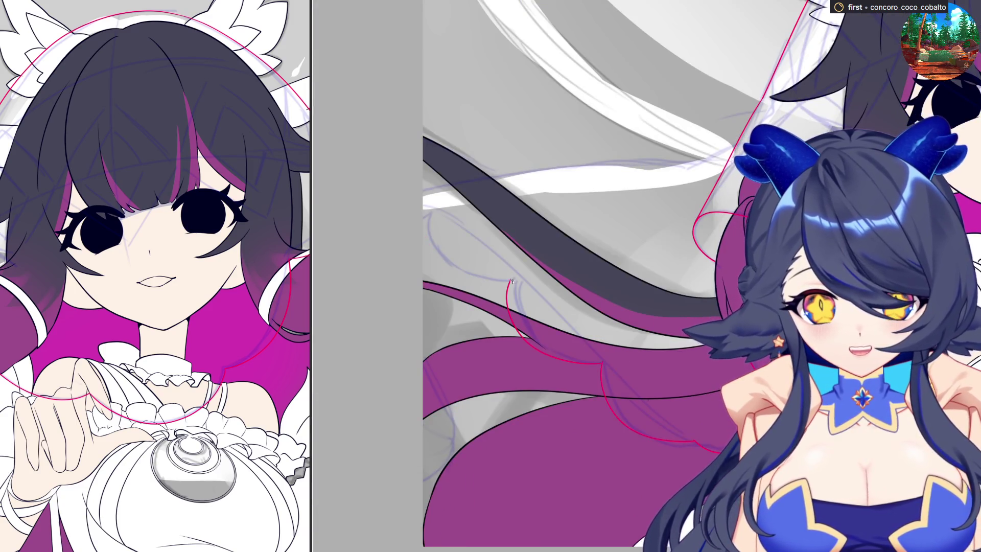
- Draw a red guide line above the charcoal hair strand, meeting the other line at a corner
drag(506, 282, 427, 222)
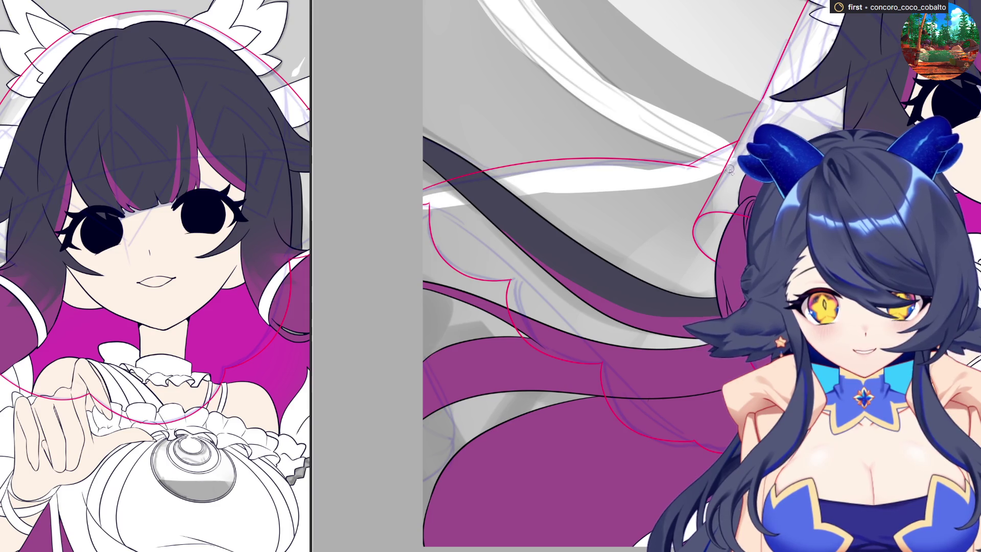
scroll(591, 131, up, 5)
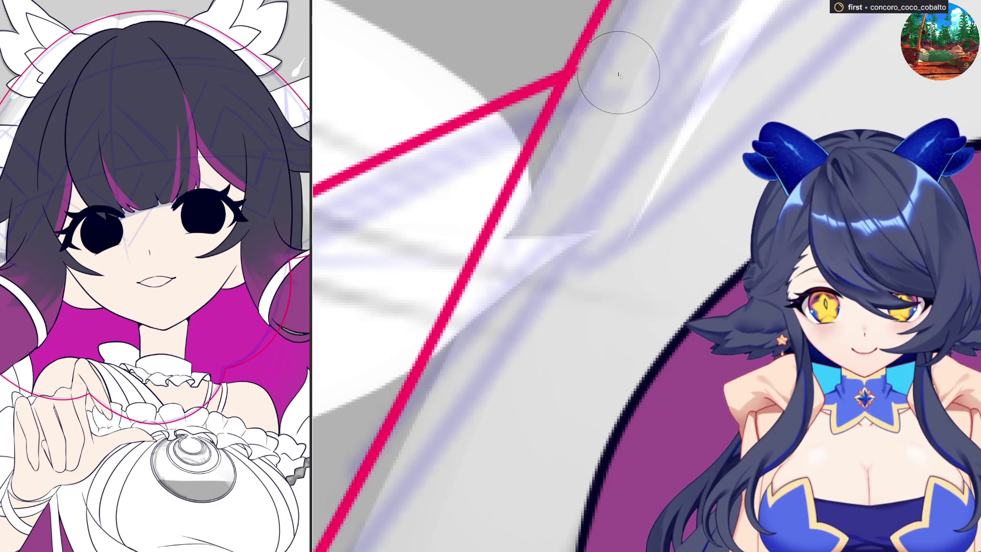
scroll(649, 204, down, 2)
scroll(648, 203, down, 2)
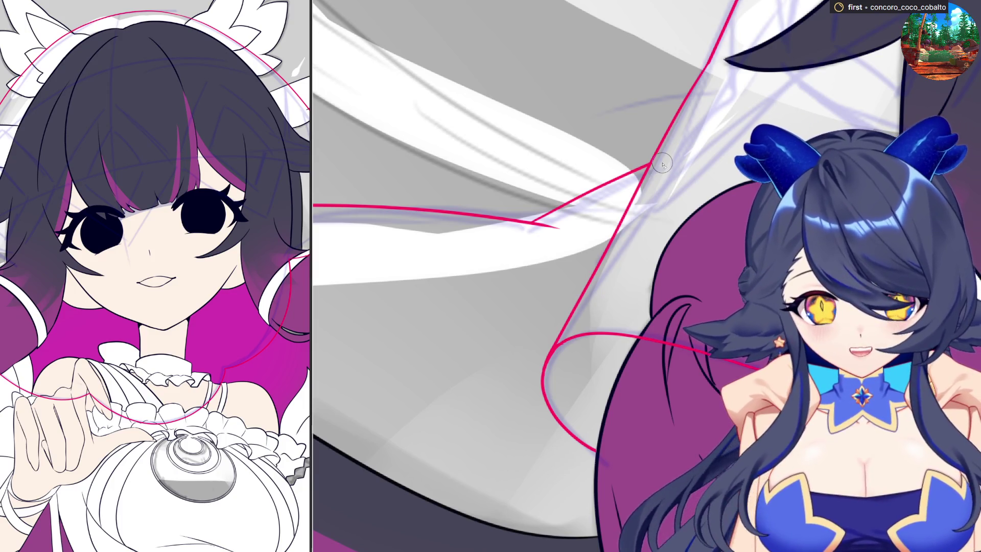
scroll(738, 153, down, 2)
scroll(713, 153, left, 3)
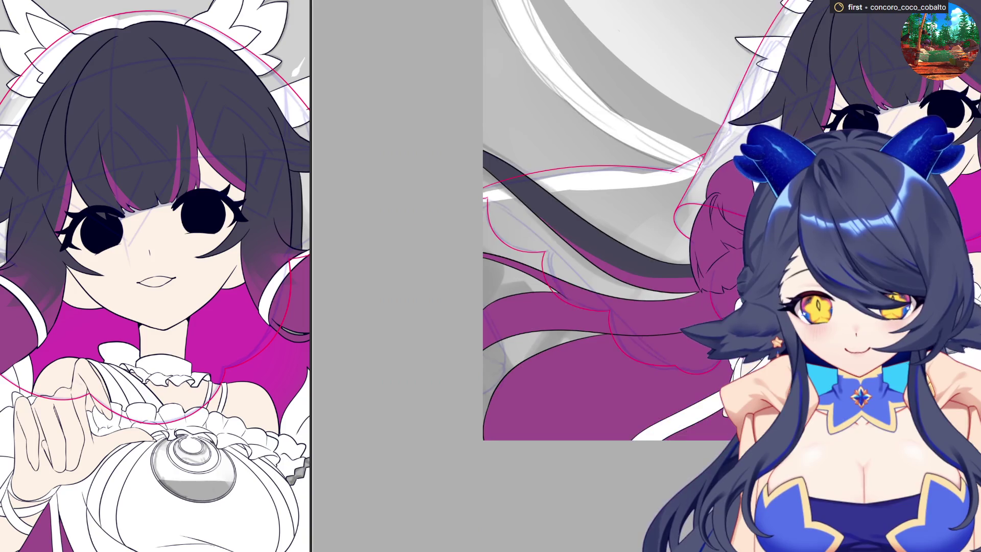
scroll(437, 354, down, 2)
scroll(437, 354, down, 2)
scroll(437, 355, right, 3)
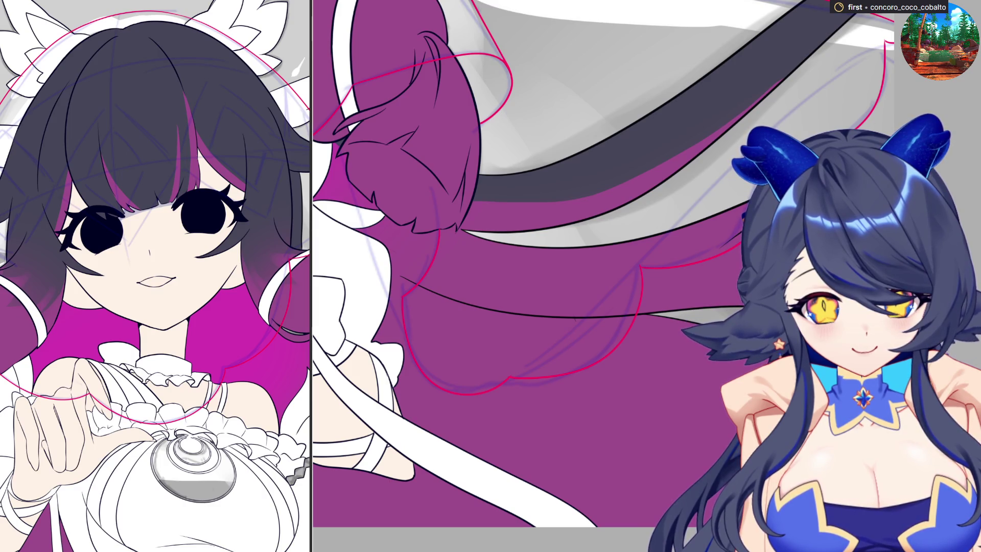
scroll(647, 276, up, 5)
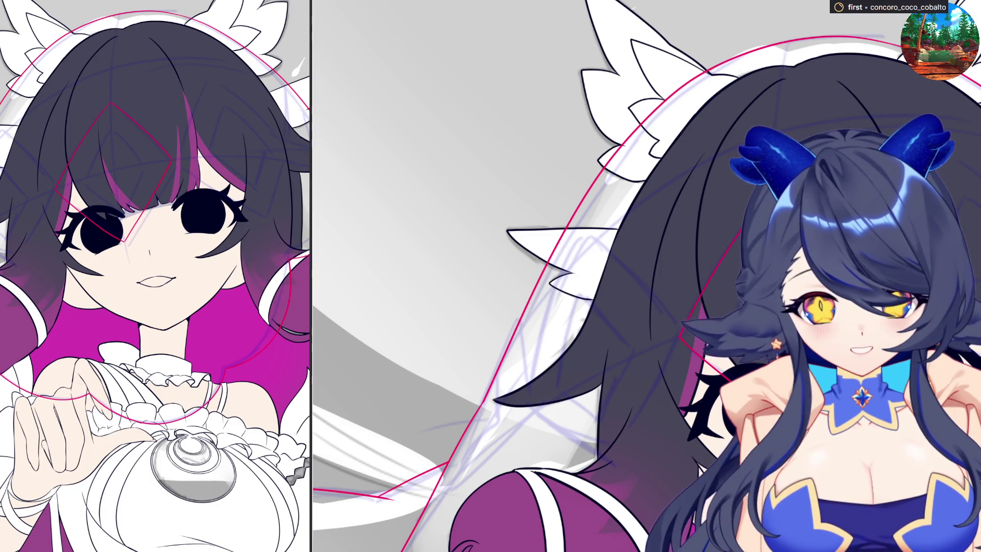
- Marquee-select the red diamond guide over the bangs and put it into free transform
mouse_move(659, 184)
mouse_down()
mouse_move(761, 331)
mouse_move(761, 463)
mouse_up()
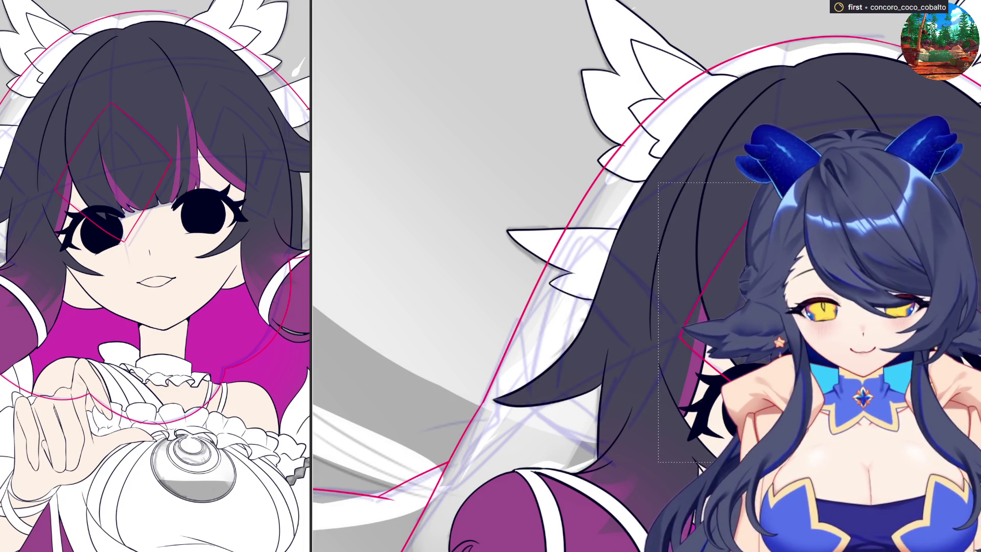
key(ctrl+t)
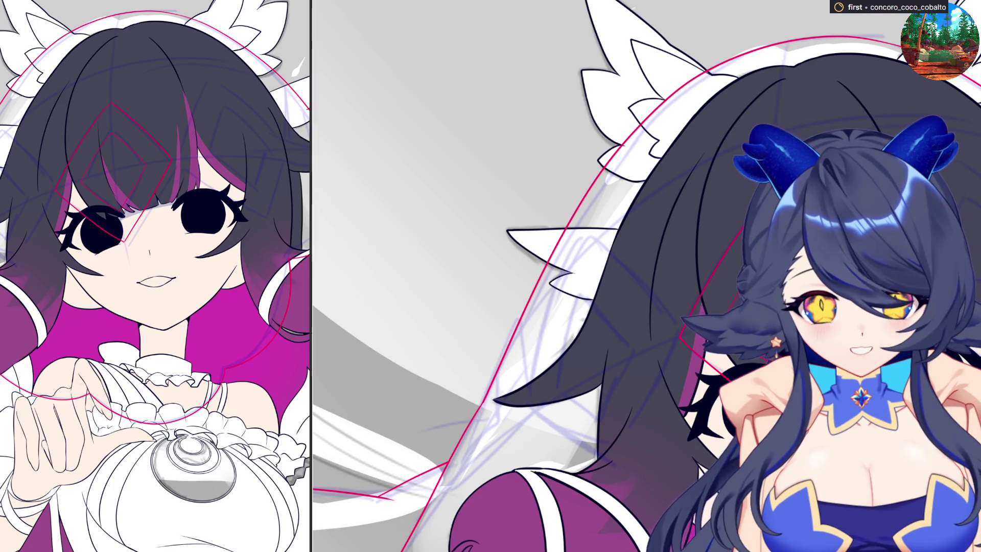
key(ctrl+minus)
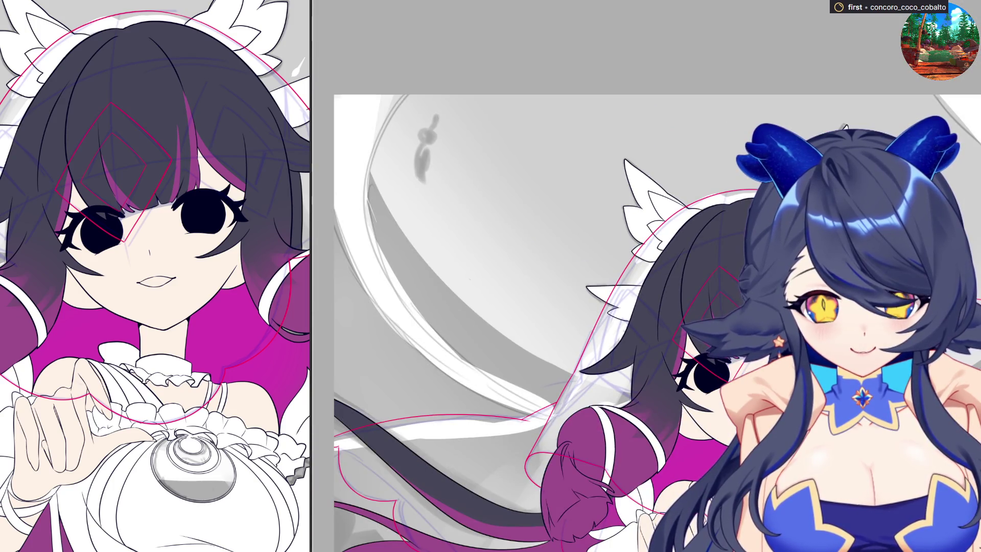
- Tilt the view over the head for drawing the second red diamond and put it into free transform
key(ctrl+plus)
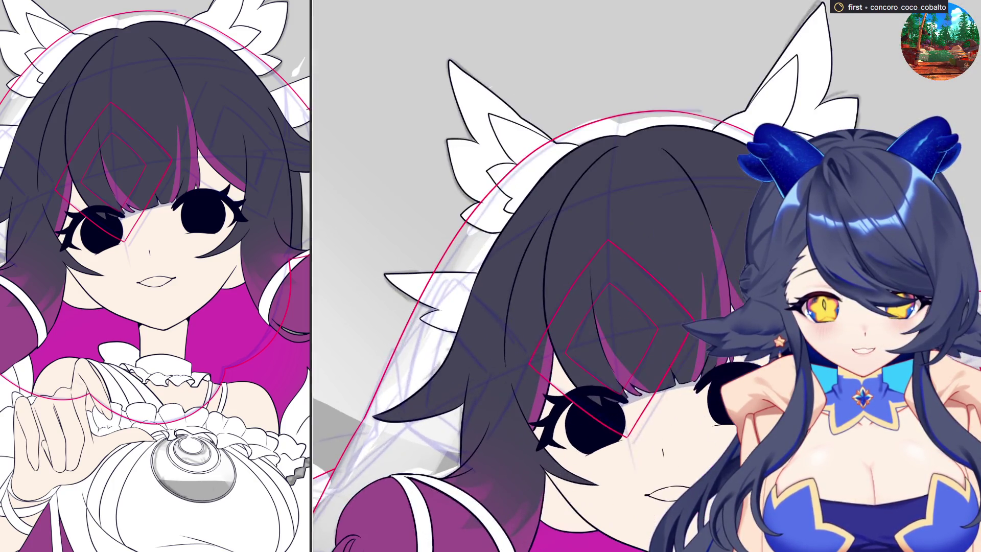
key(ctrl+plus)
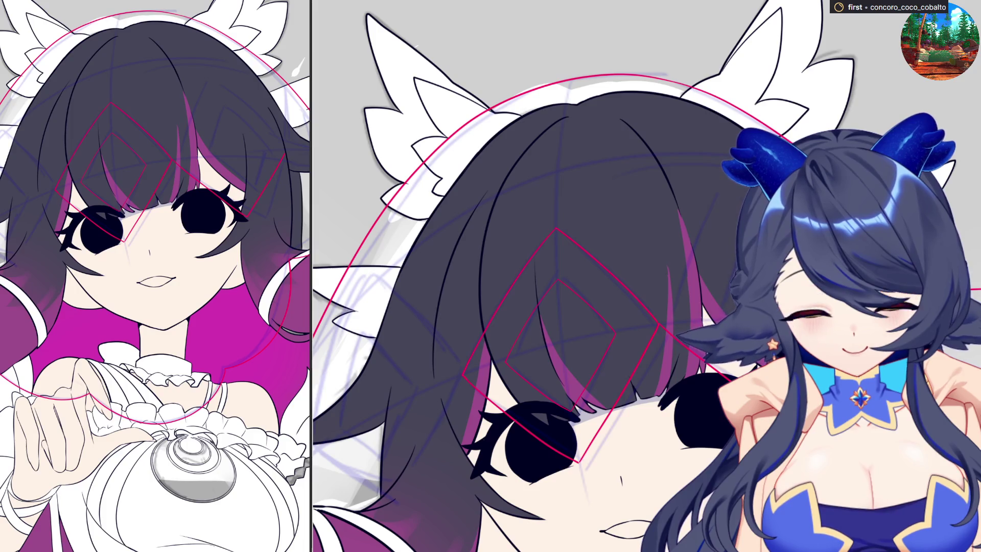
key(minus)
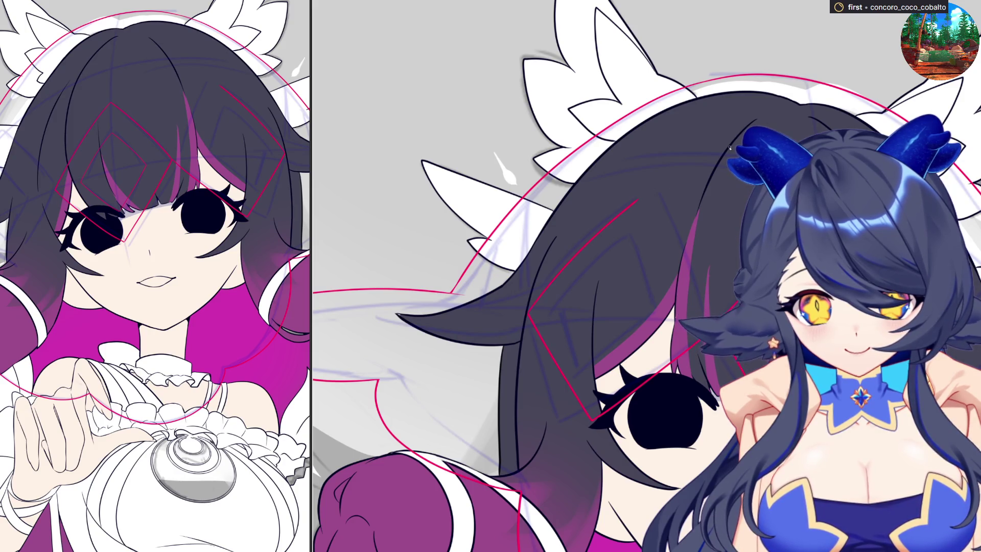
key(asciicircum)
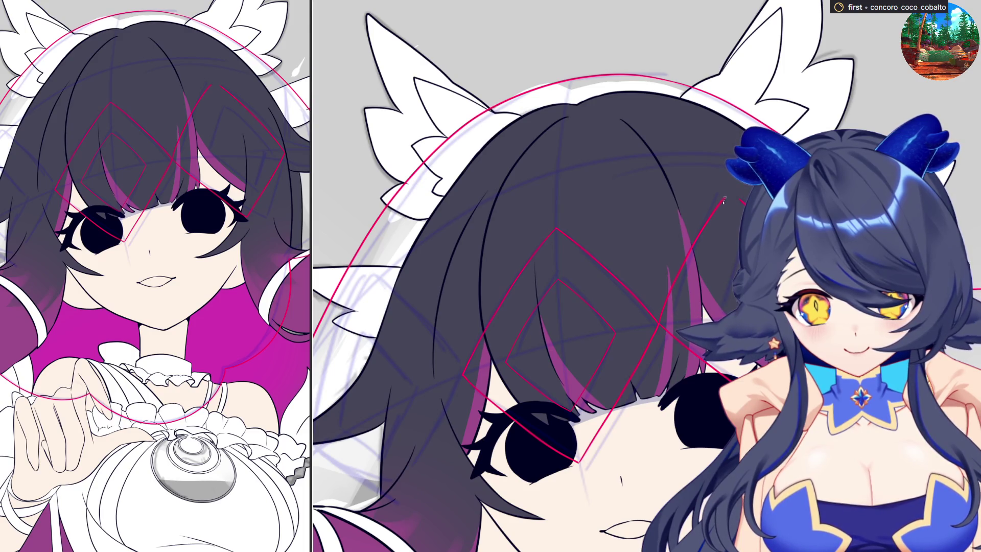
key(minus)
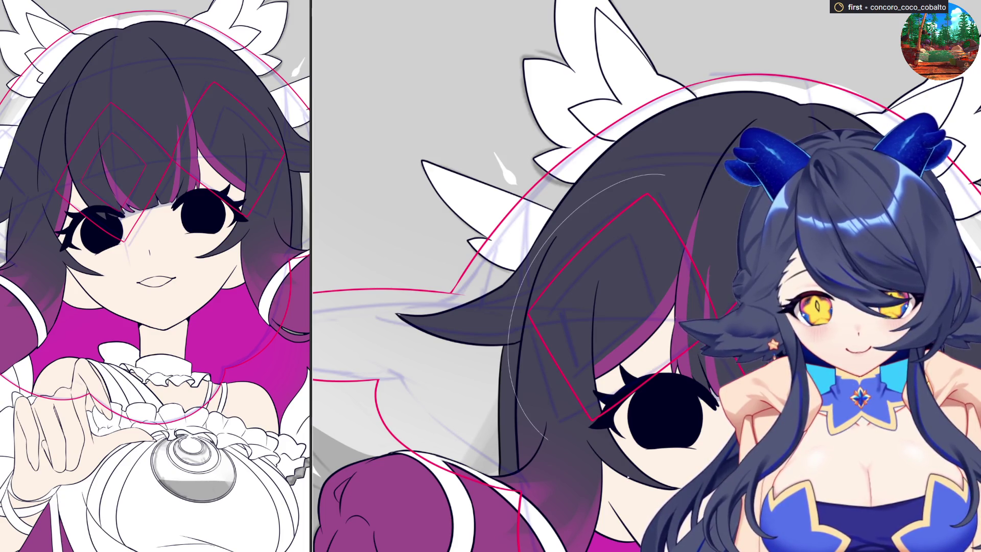
key(ctrl+t)
- Scale and rotate the new diamond guide to fit the hair, apply it and straighten the view
drag(723, 422, 670, 363)
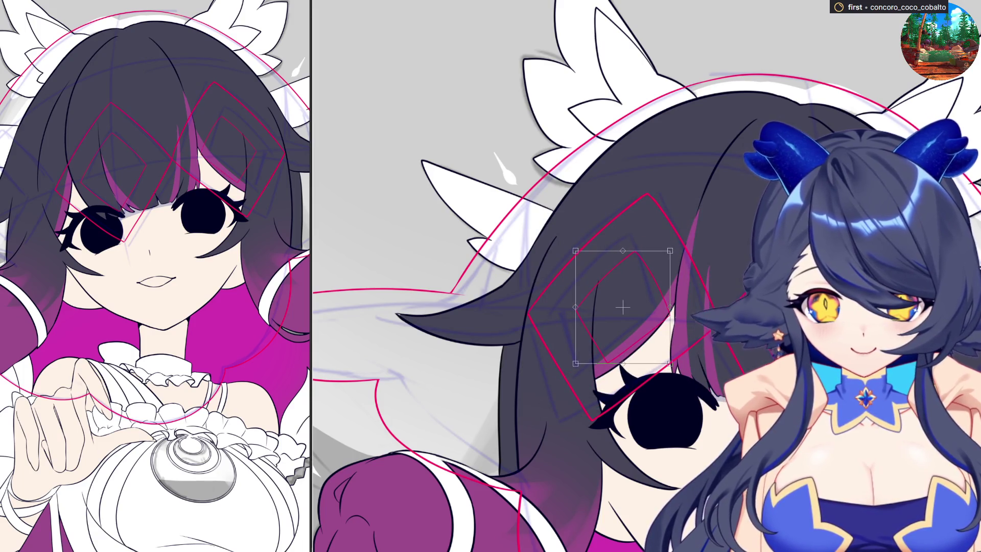
drag(670, 363, 682, 378)
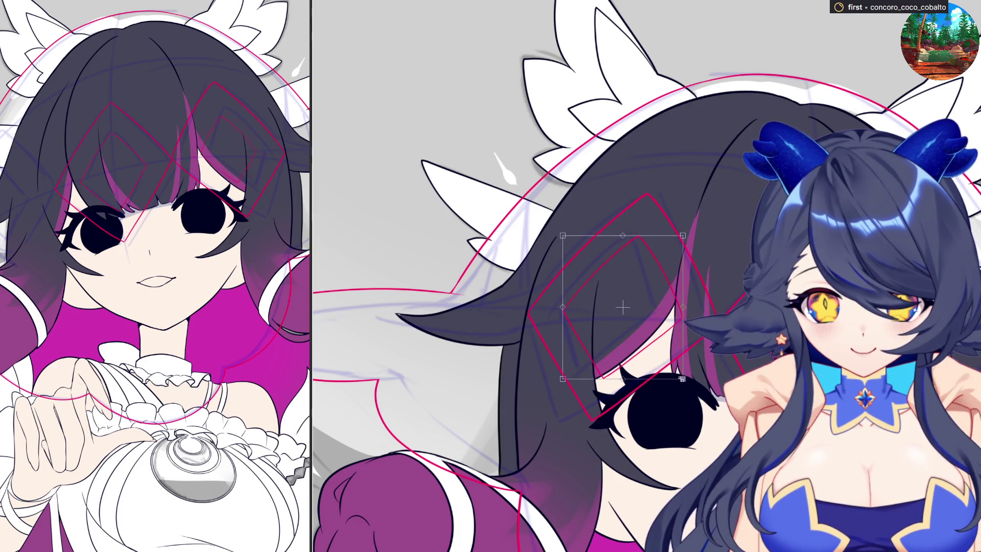
key(Return)
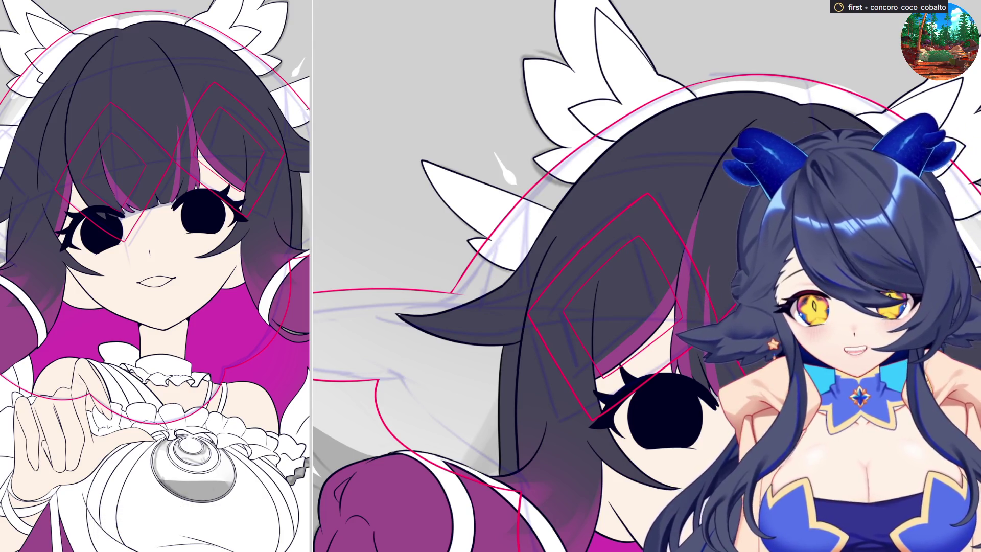
key(5)
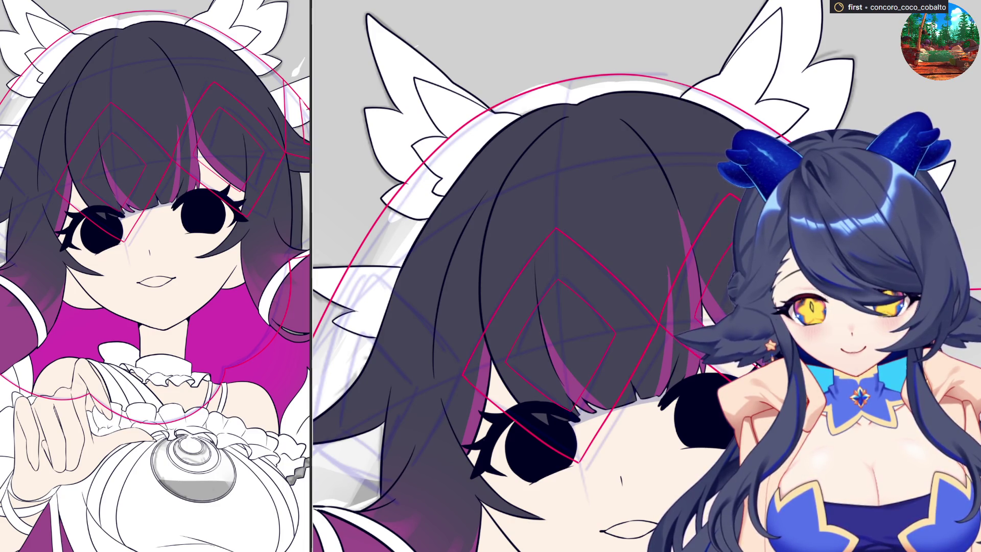
scroll(663, 319, up, 5)
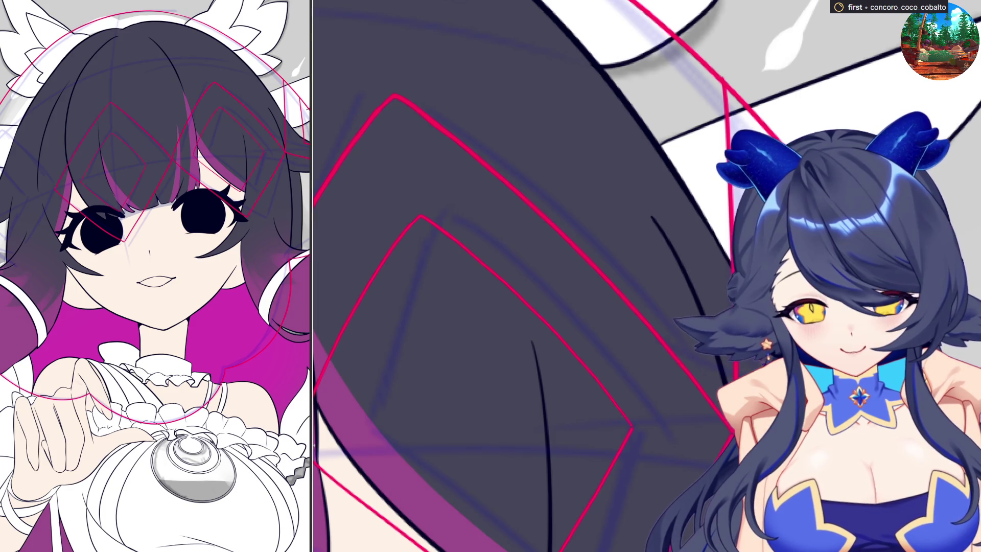
scroll(646, 276, up, 2)
scroll(646, 276, up, 2)
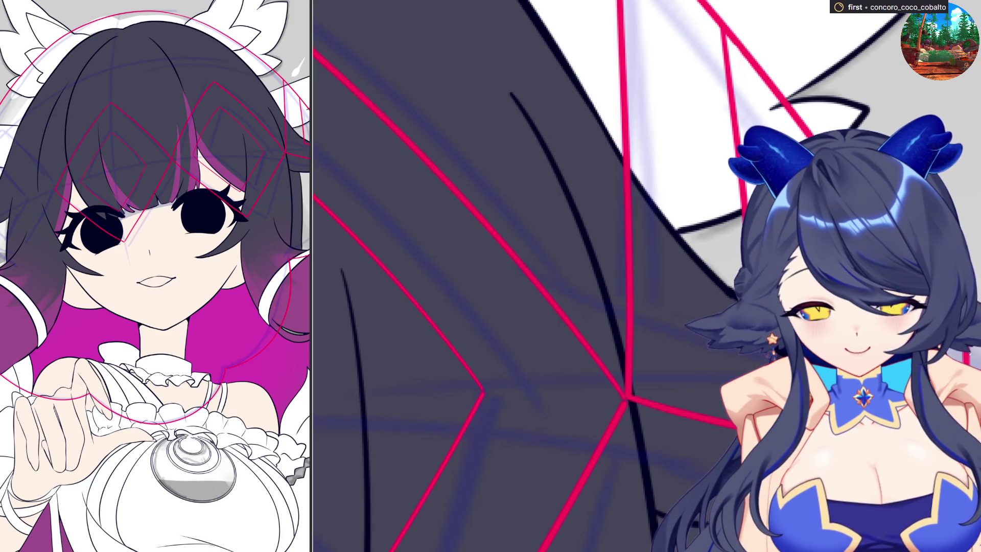
scroll(594, 276, down, 1)
scroll(594, 276, down, 2)
scroll(595, 276, down, 2)
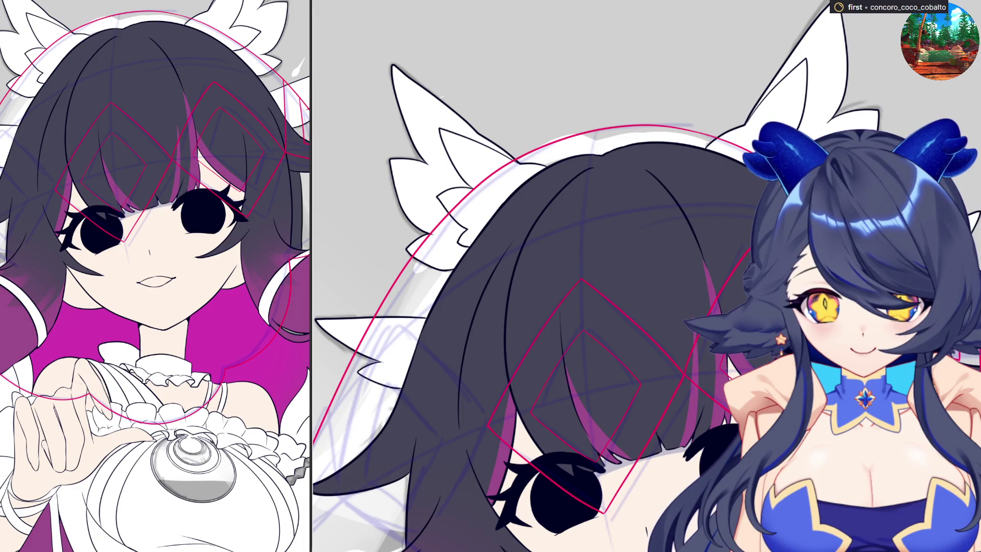
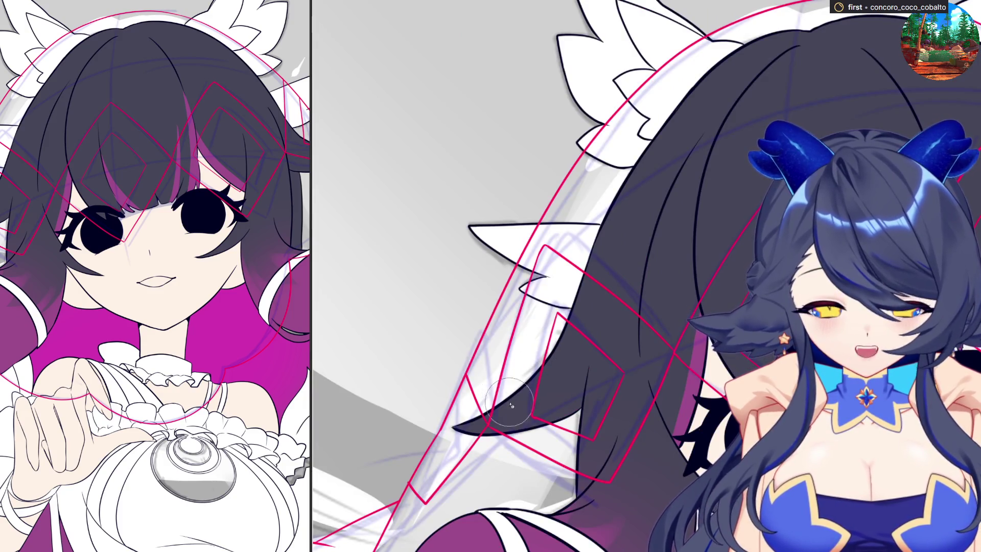
- Mask the long hair strand on the figure's left side to mark it for selection
drag(509, 422, 563, 257)
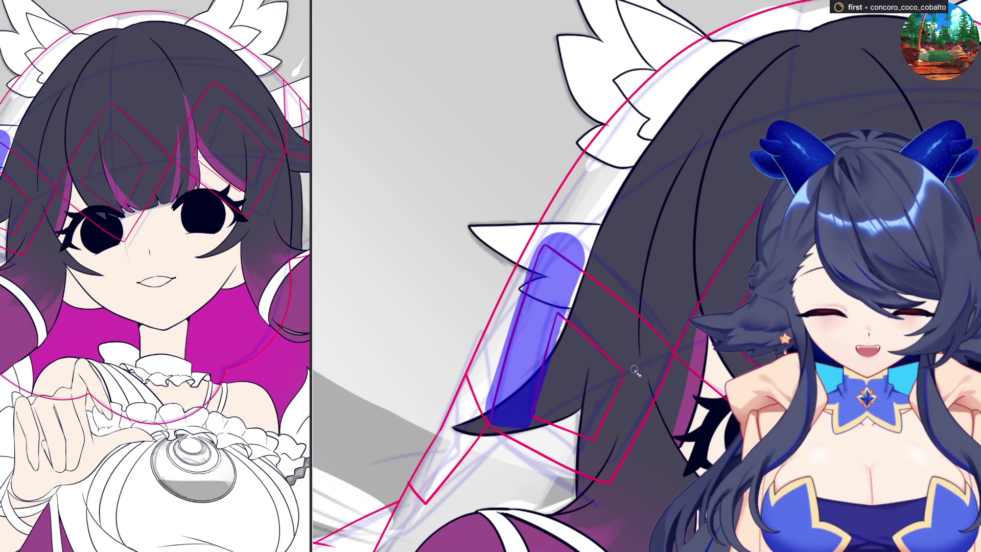
mouse_move(581, 328)
mouse_down()
mouse_move(620, 337)
mouse_move(677, 291)
mouse_up()
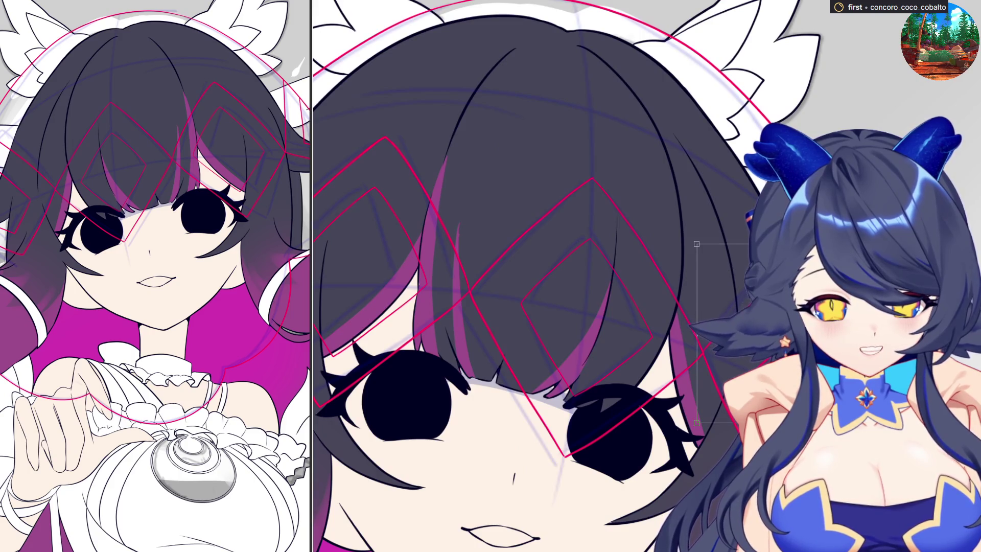
- Reshape the selected hair strand with Free Transform corner handles and apply it
drag(697, 244, 678, 246)
drag(700, 424, 708, 428)
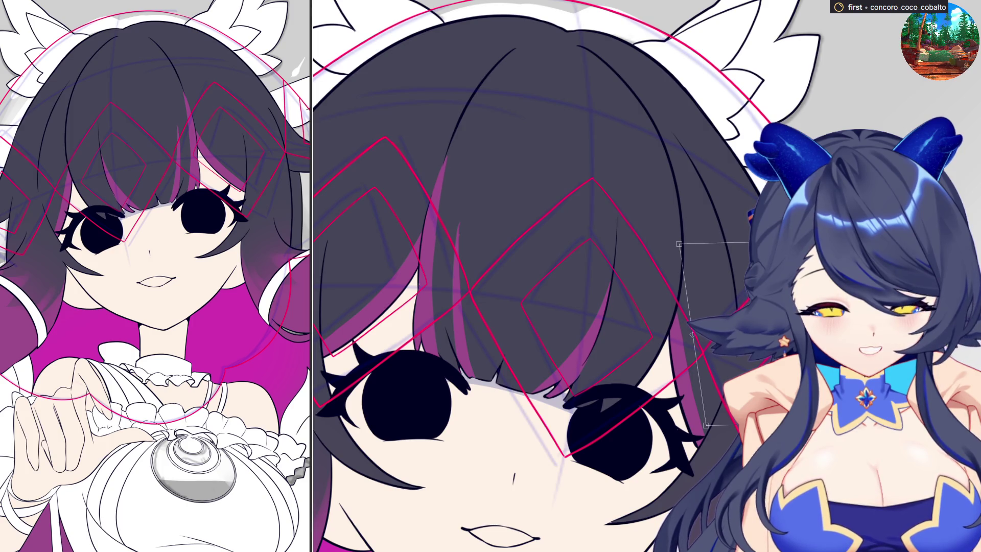
key(Return)
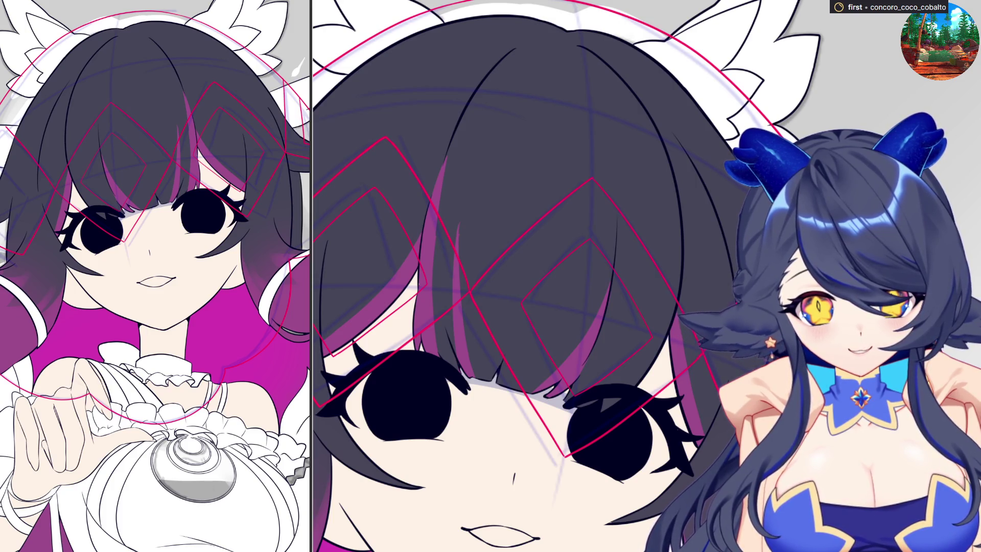
- Attempt a guide line along the left hair strand, undoing the strokes that look wrong
drag(322, 192, 574, 228)
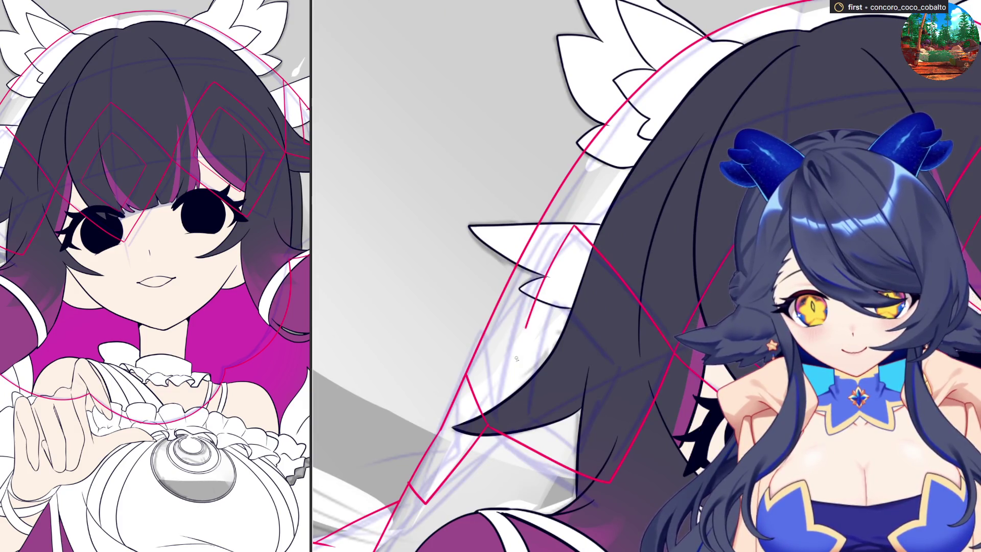
drag(568, 233, 506, 350)
key(ctrl+z)
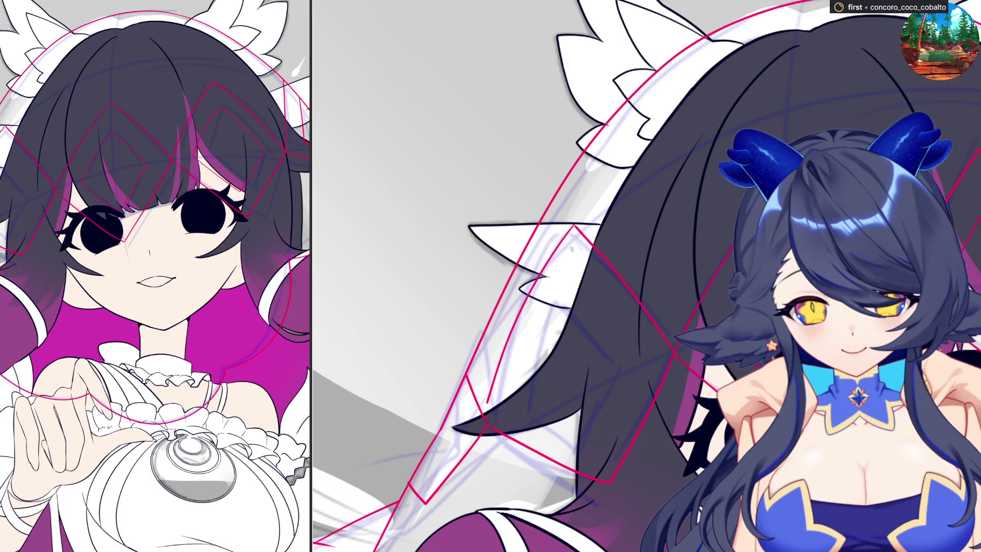
key(ctrl+z)
drag(552, 264, 503, 385)
key(ctrl+z)
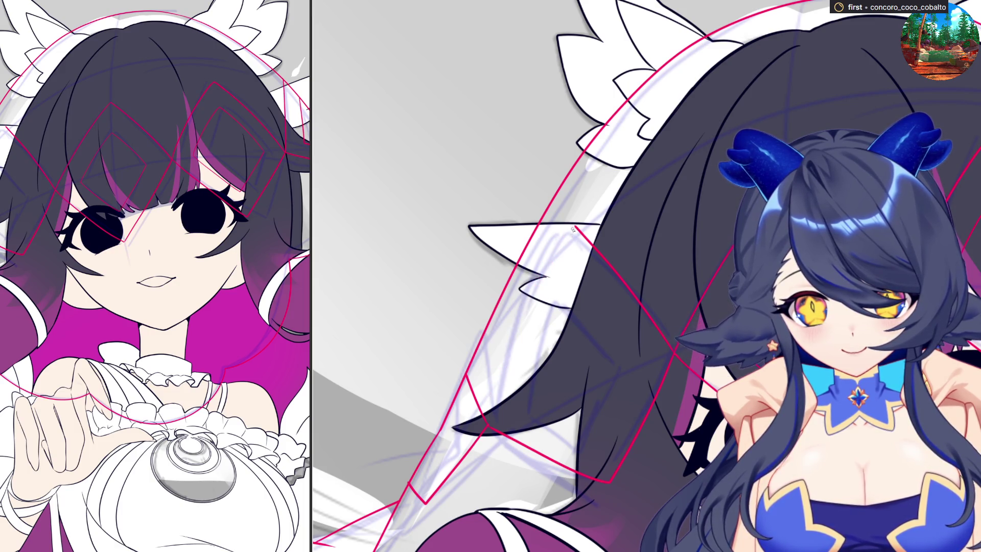
- Draw the final red guide lines down the hair strand and along the lower hair
drag(574, 228, 493, 365)
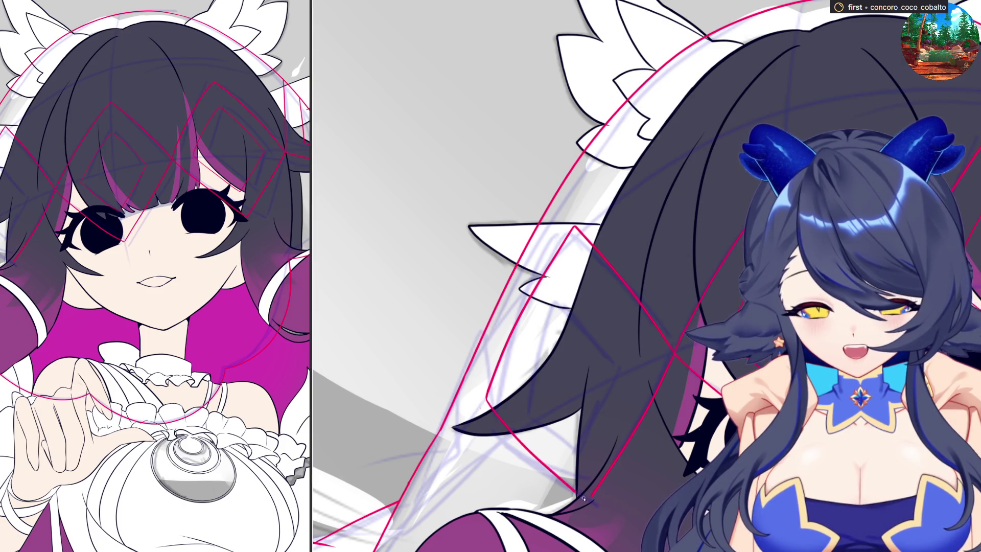
drag(491, 405, 576, 485)
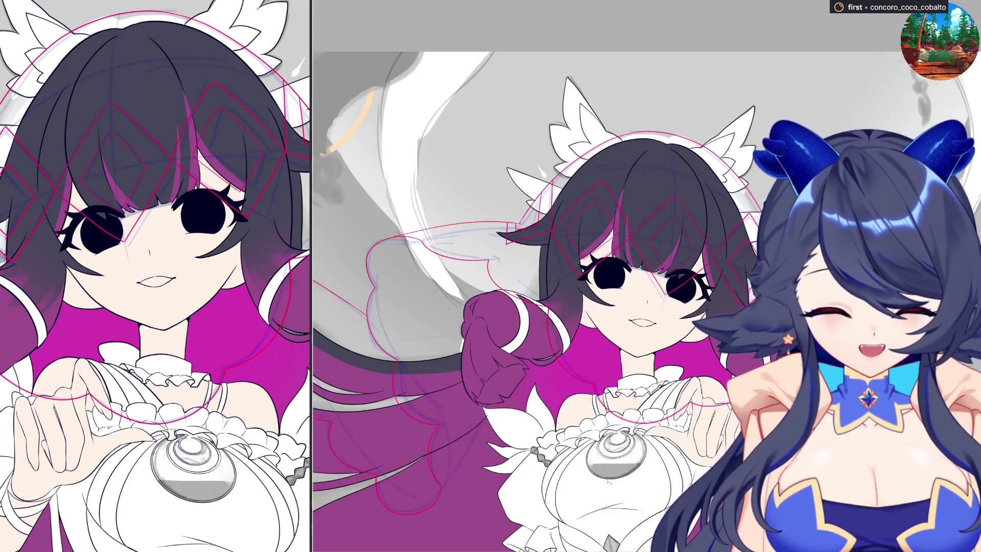
- Fill the chest brooch with colour, undoing the spill and filling the inner gap
click(644, 406)
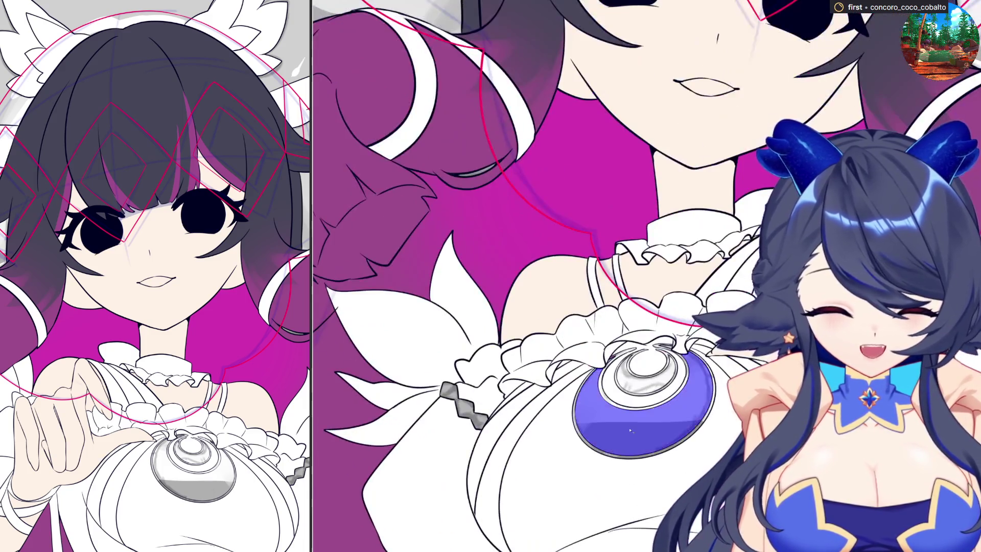
scroll(613, 345, down, 1)
scroll(583, 323, up, 5)
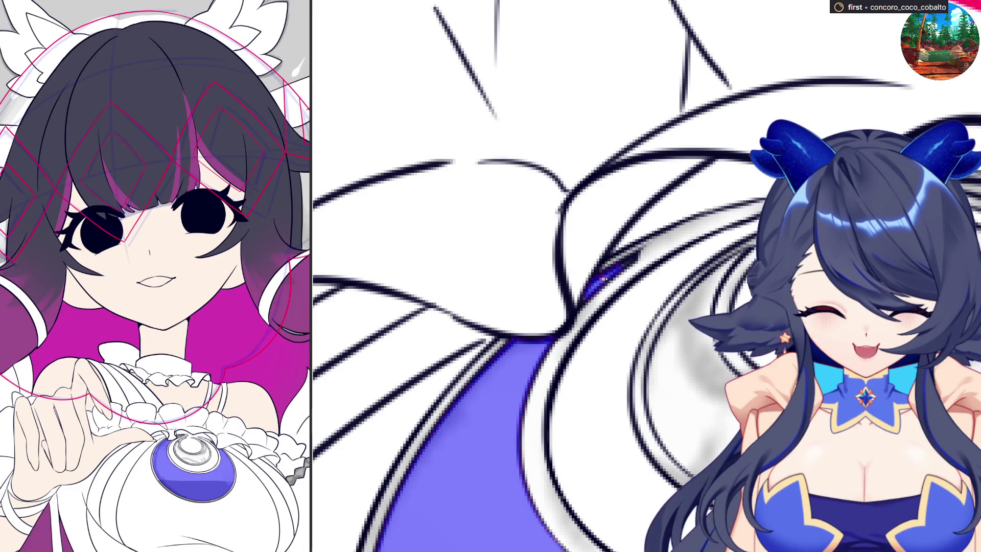
scroll(651, 300, up, 2)
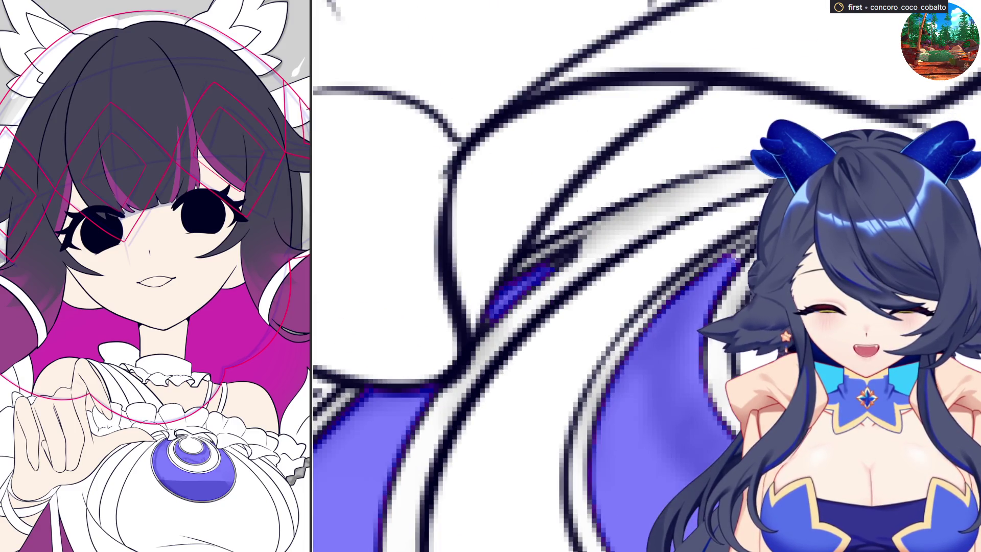
scroll(554, 260, up, 1)
key(ctrl+z)
key(ctrl+shift+z)
key(ctrl+z)
click(748, 251)
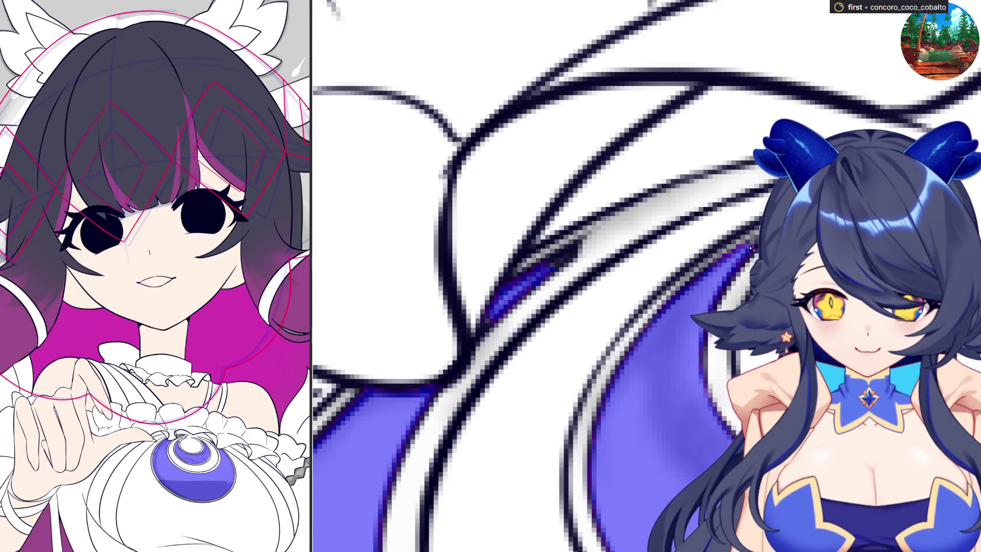
scroll(751, 249, down, 2)
scroll(751, 249, up, 1)
scroll(751, 249, up, 1)
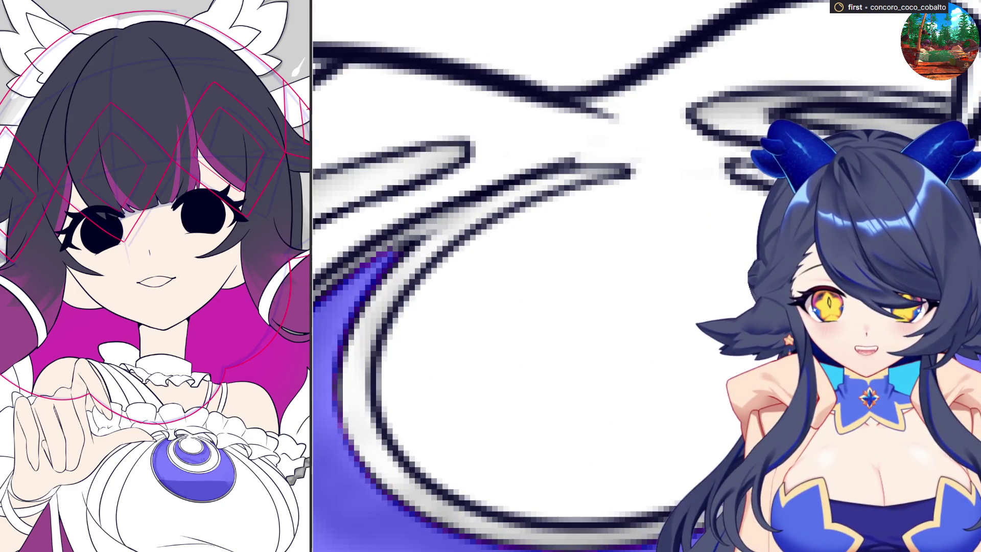
scroll(647, 277, down, 3)
scroll(647, 276, up, 2)
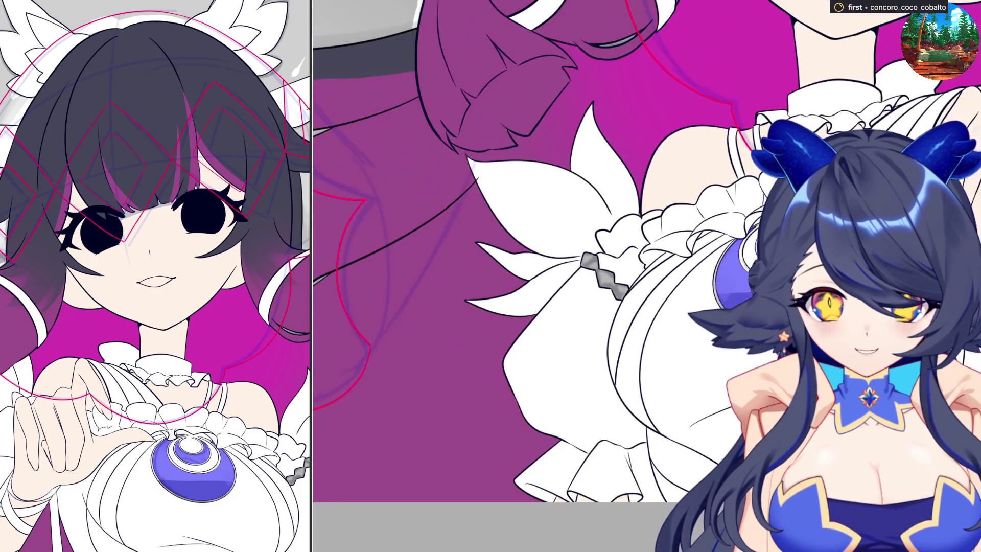
scroll(646, 254, up, 2)
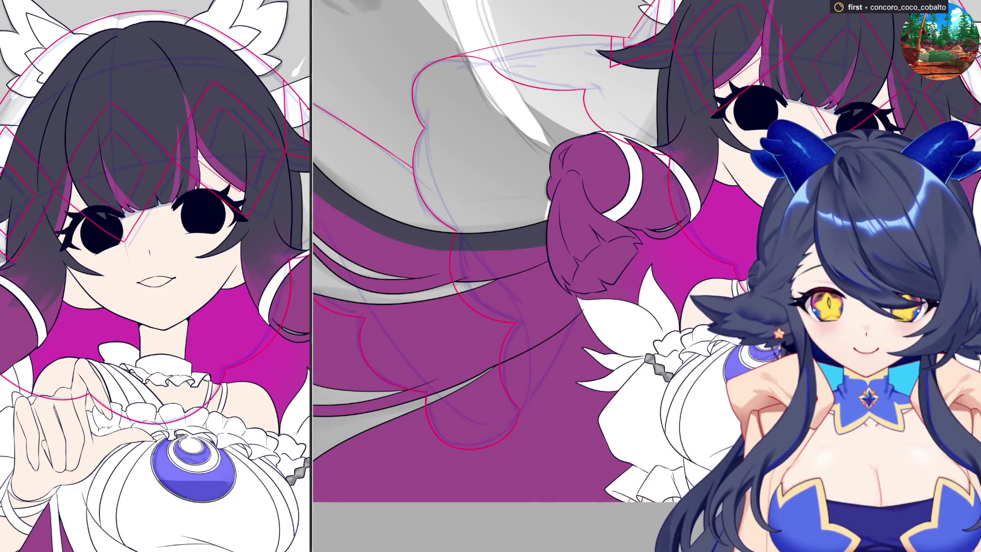
scroll(766, 368, up, 1)
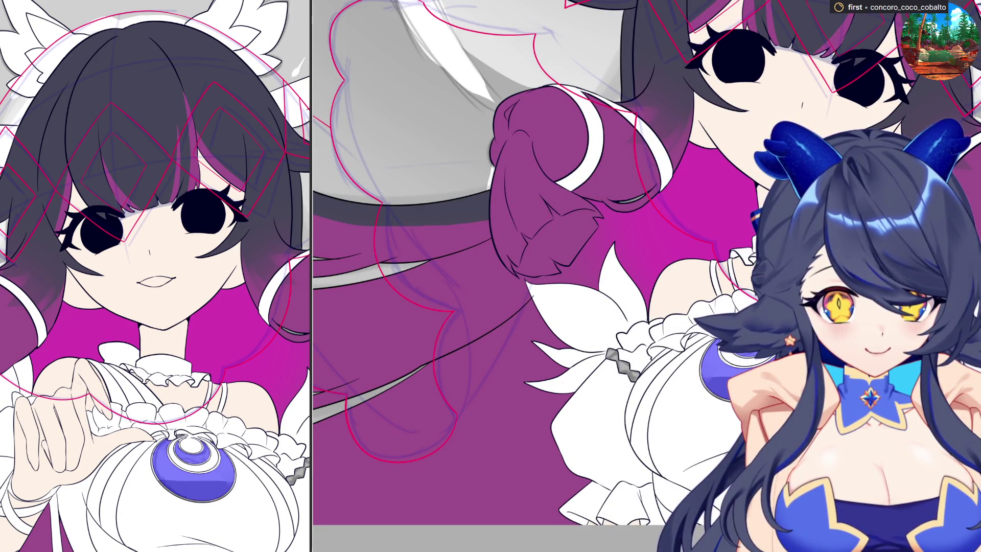
- Recolour the brooch gem pink and bring up the white-dress reference image
key(ctrl+z)
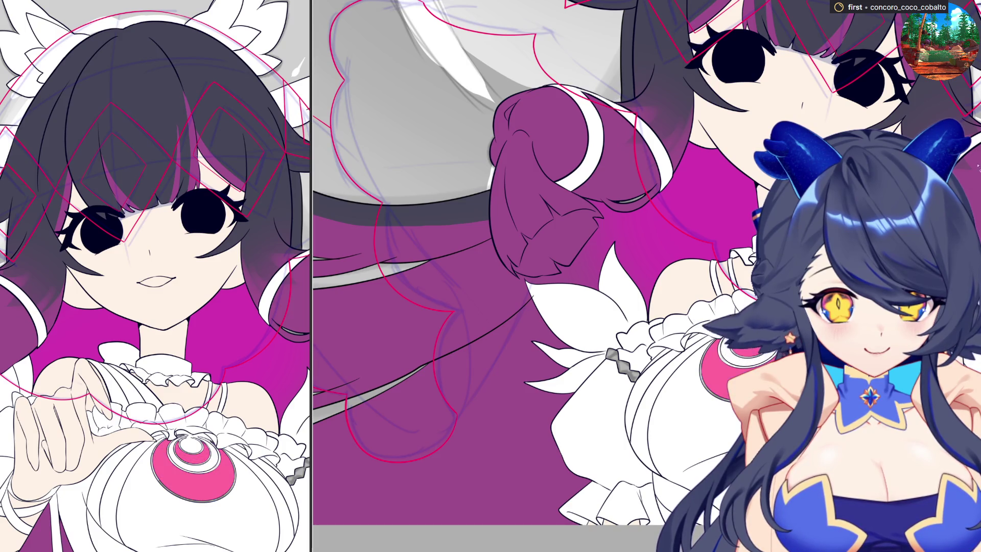
scroll(644, 276, down, 2)
scroll(644, 276, down, 3)
scroll(644, 276, up, 3)
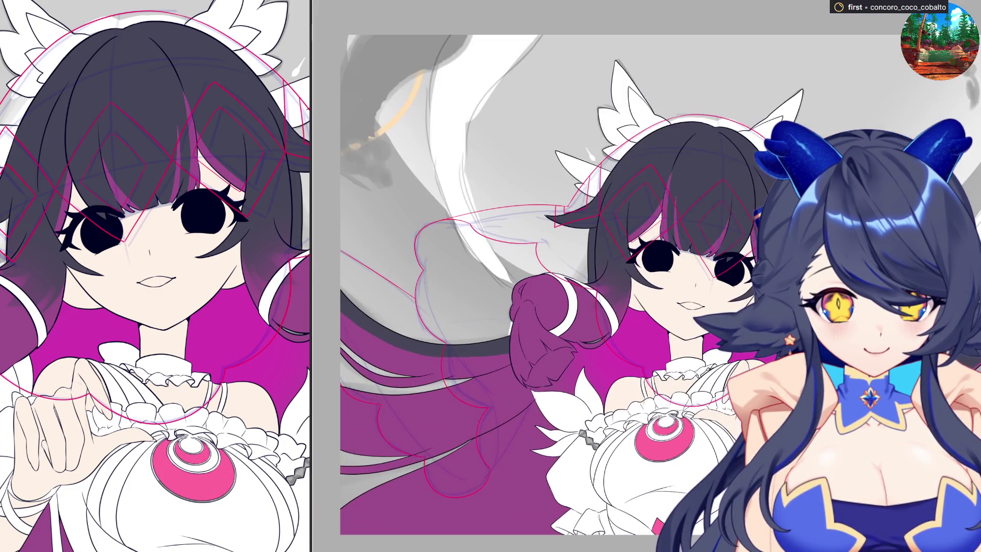
key(alt+Tab)
scroll(644, 277, up, 3)
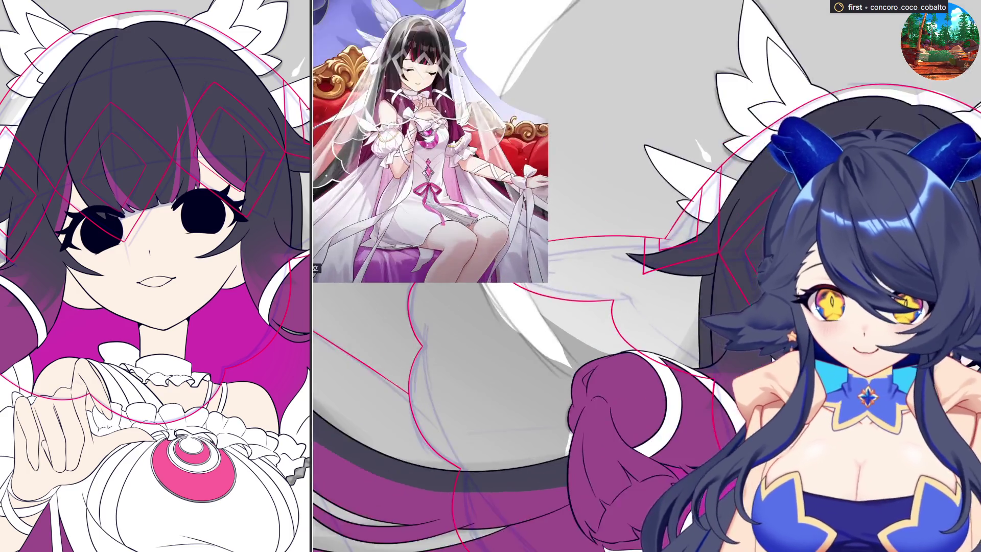
scroll(645, 276, up, 3)
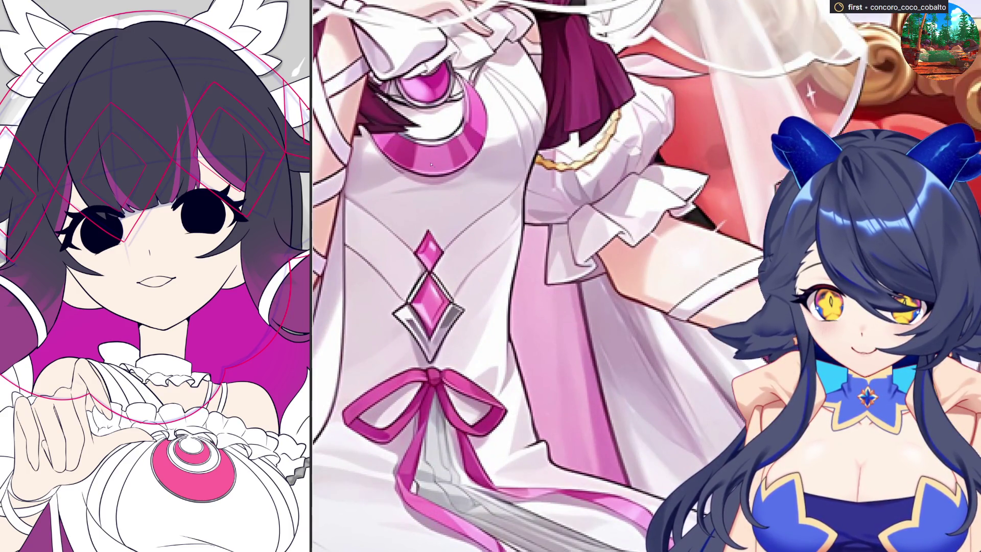
scroll(586, 233, down, 2)
scroll(585, 231, down, 2)
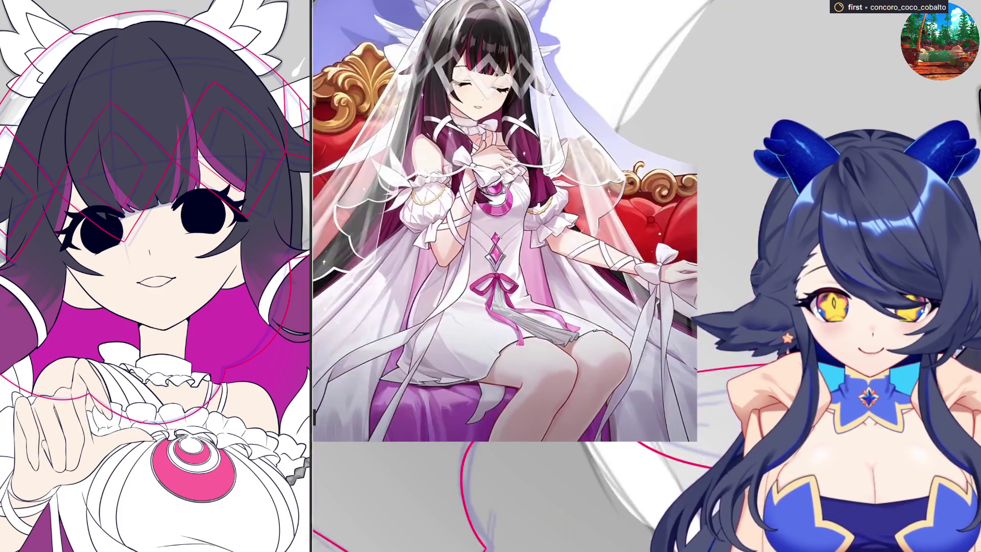
scroll(586, 231, down, 2)
scroll(586, 232, down, 2)
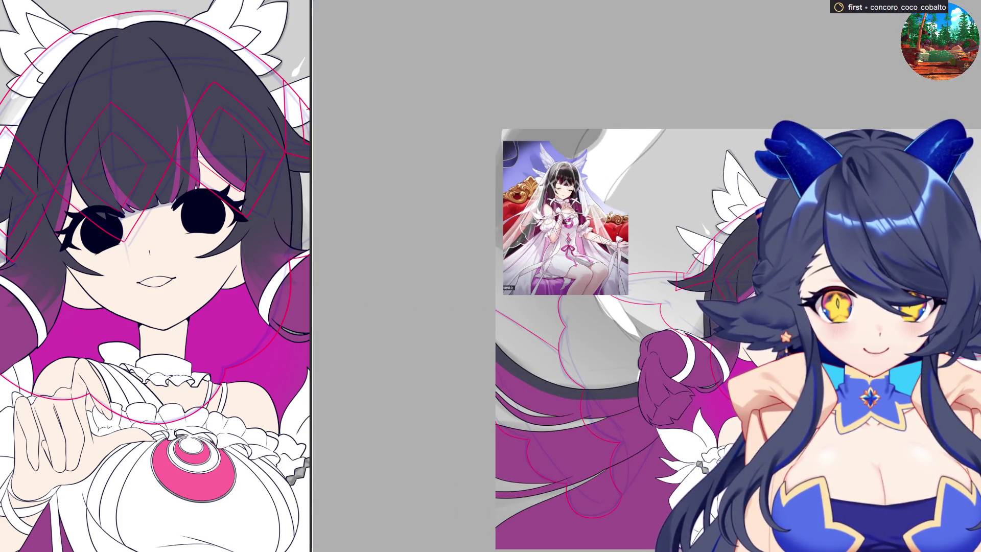
scroll(635, 261, down, 1)
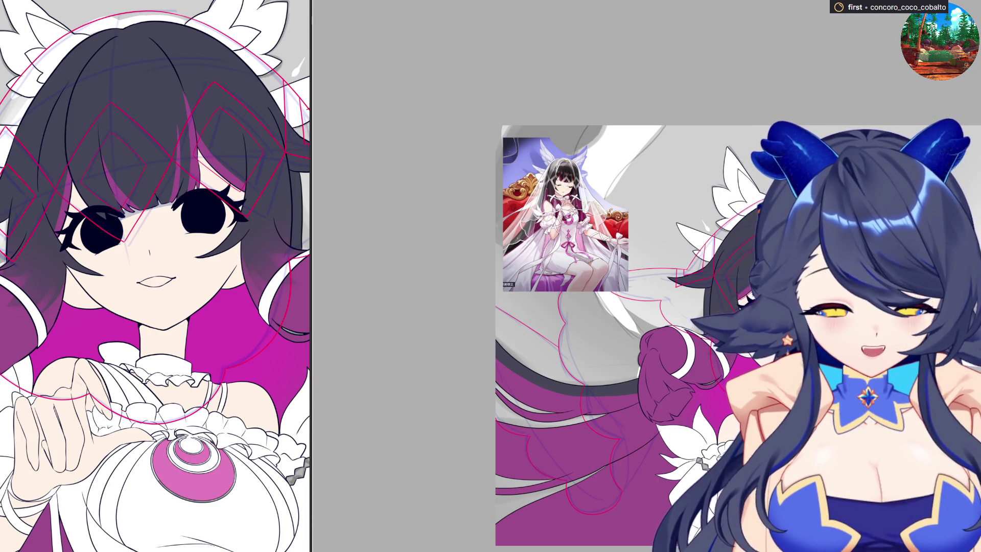
scroll(634, 261, down, 2)
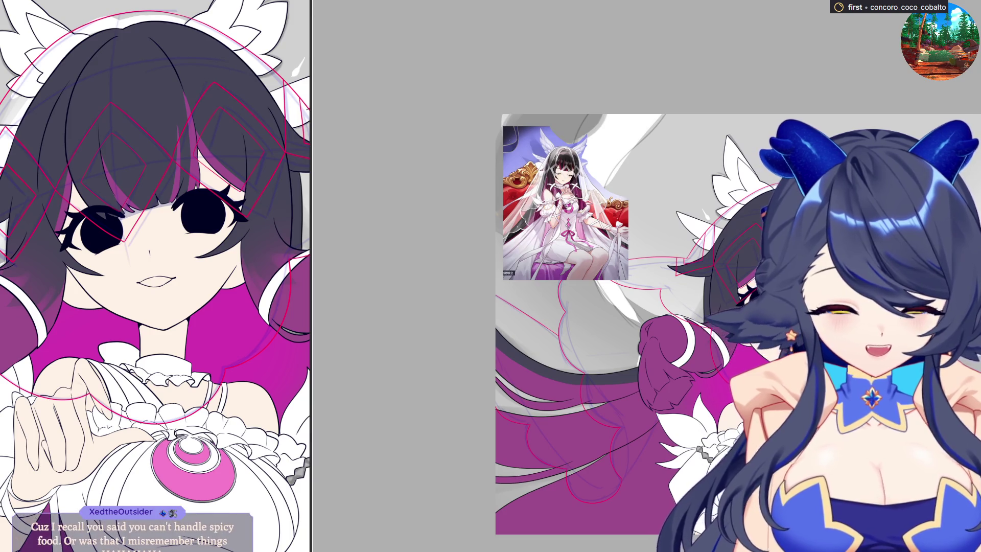
- Fit the canvas to the window so the whole bride character is visible
key(ctrl+0)
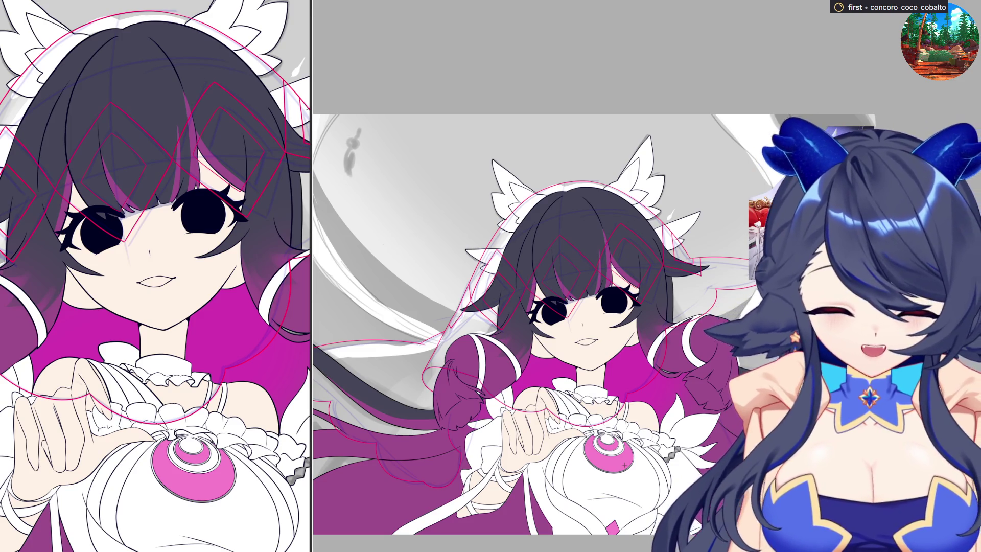
scroll(576, 317, up, 2)
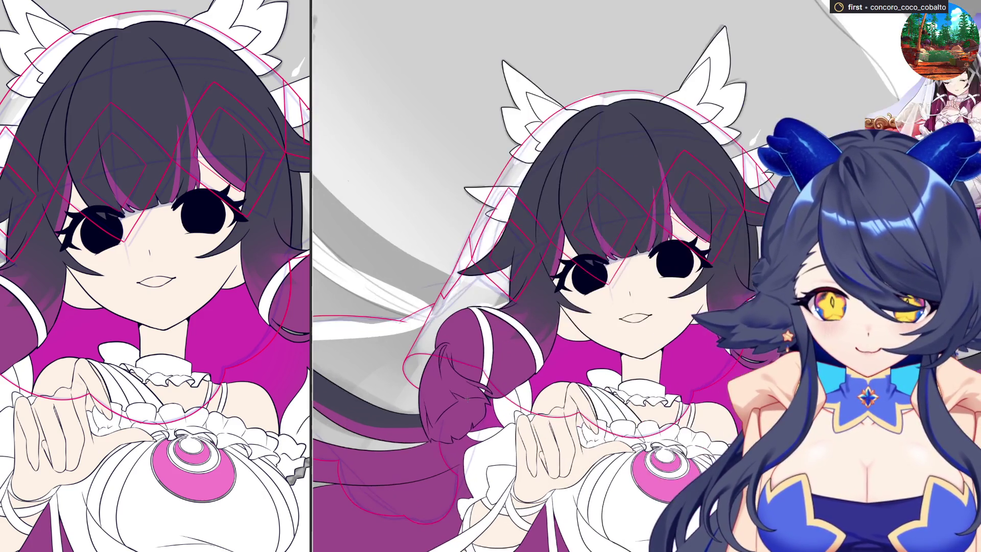
scroll(576, 318, up, 3)
scroll(749, 278, down, 2)
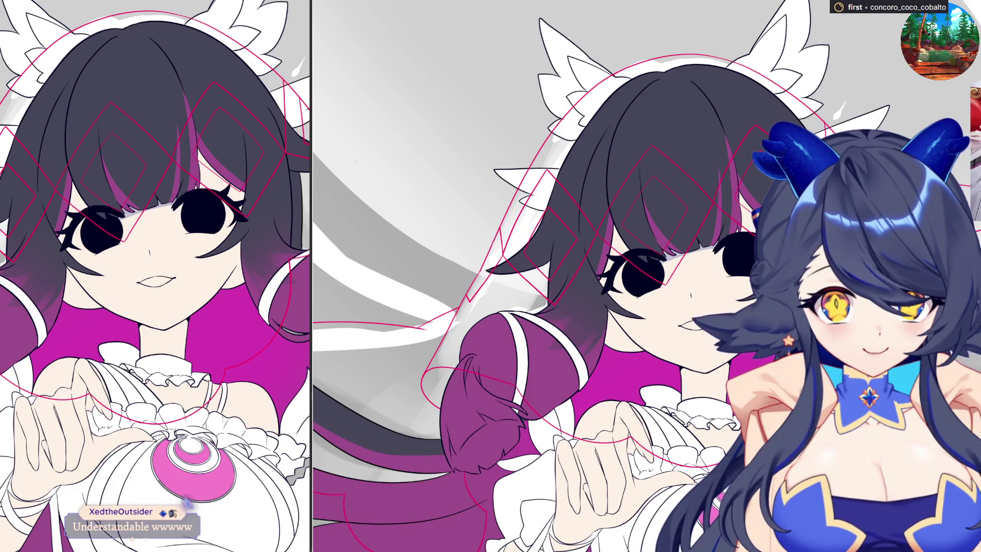
key(ctrl+minus)
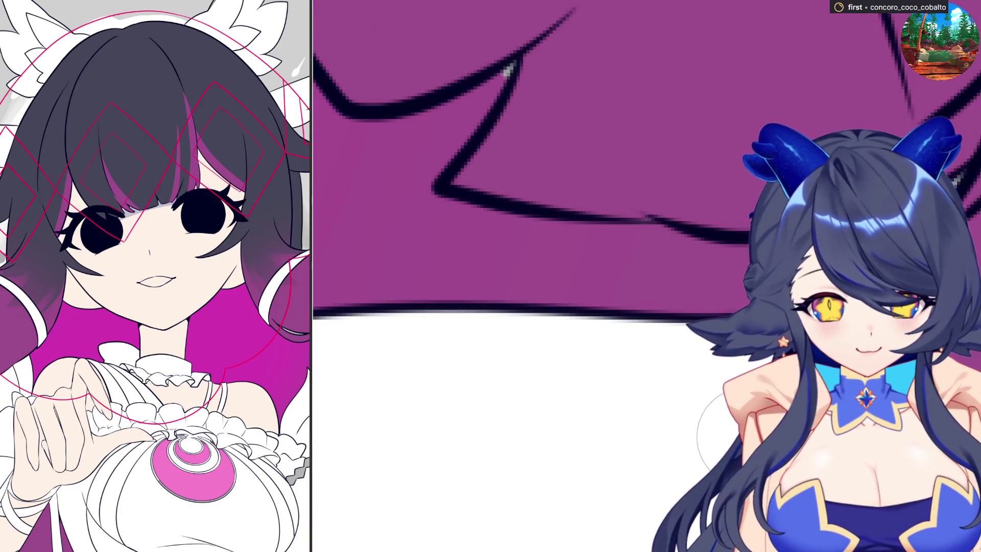
scroll(685, 253, up, 3)
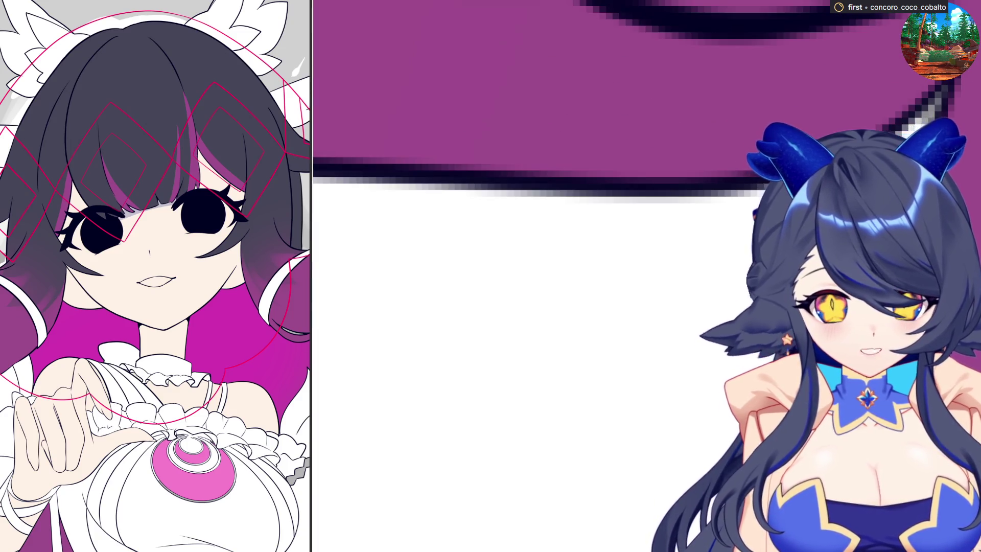
scroll(690, 306, down, 3)
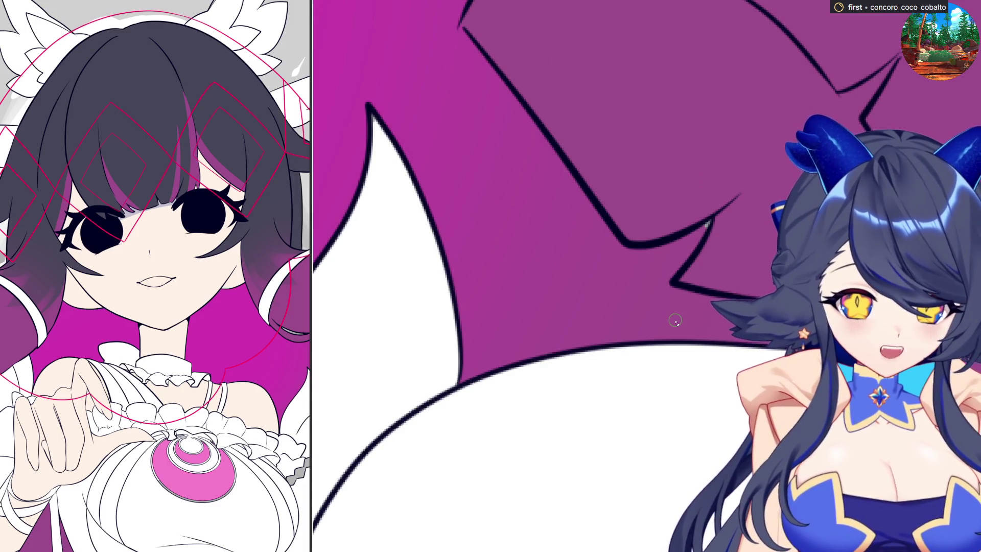
scroll(683, 246, up, 3)
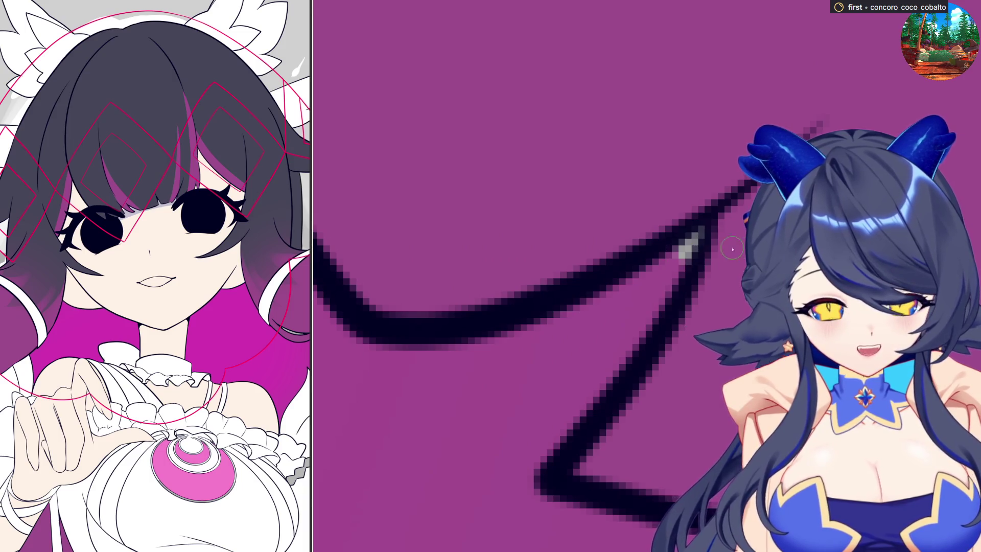
scroll(694, 246, down, 3)
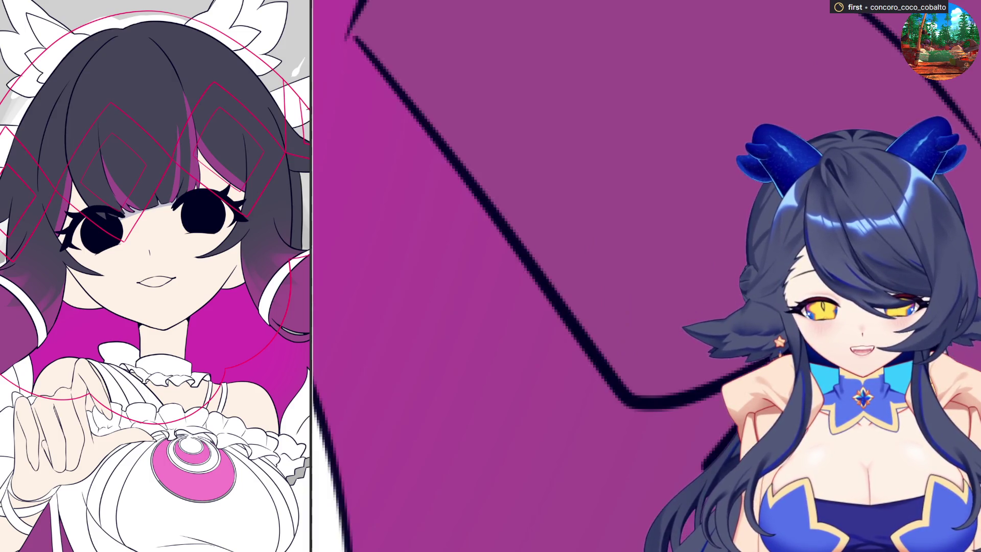
scroll(571, 276, down, 3)
scroll(571, 276, up, 2)
scroll(572, 276, up, 2)
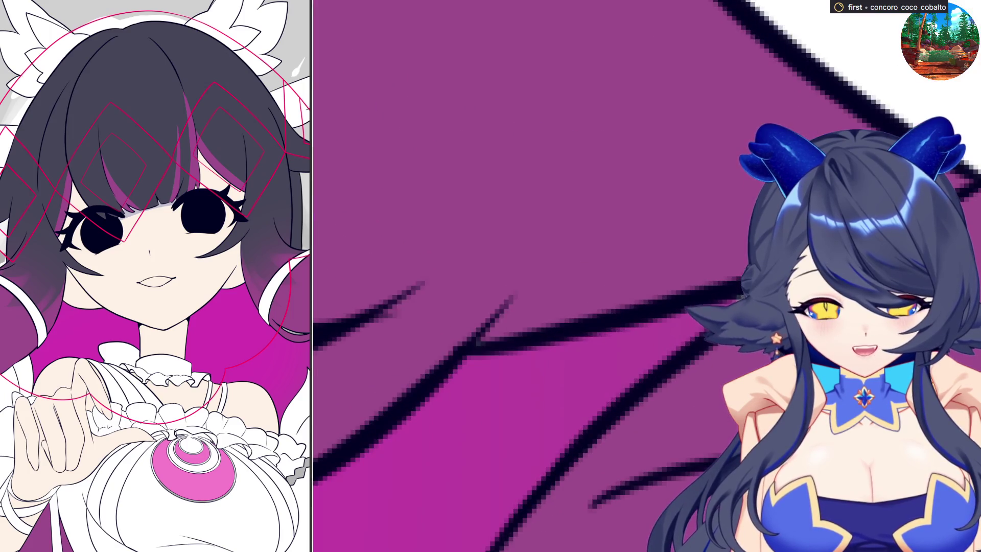
scroll(491, 293, down, 3)
scroll(491, 292, up, 3)
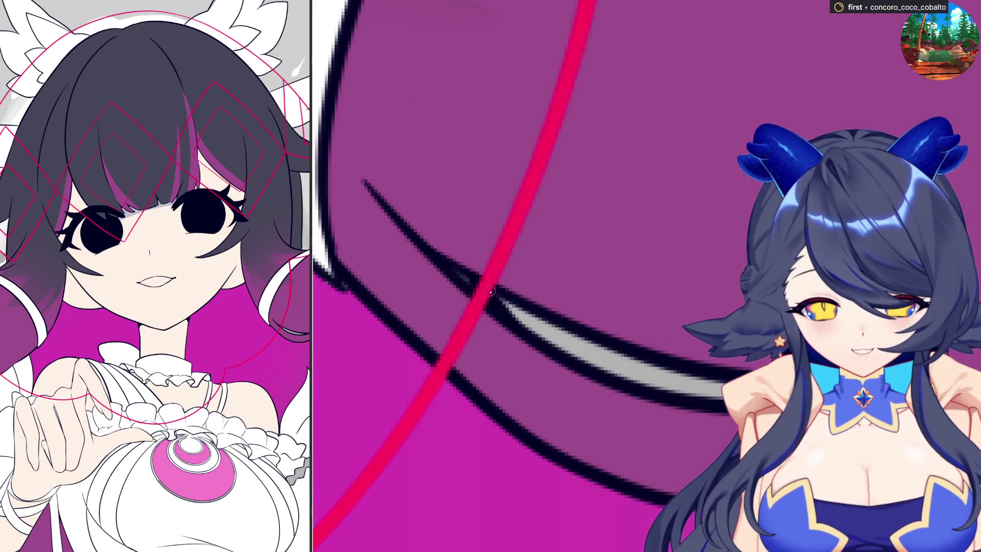
- Paint the light grey band between the black hair lines fully magenta
mouse_move(505, 312)
mouse_down()
mouse_move(583, 354)
mouse_move(710, 395)
mouse_up()
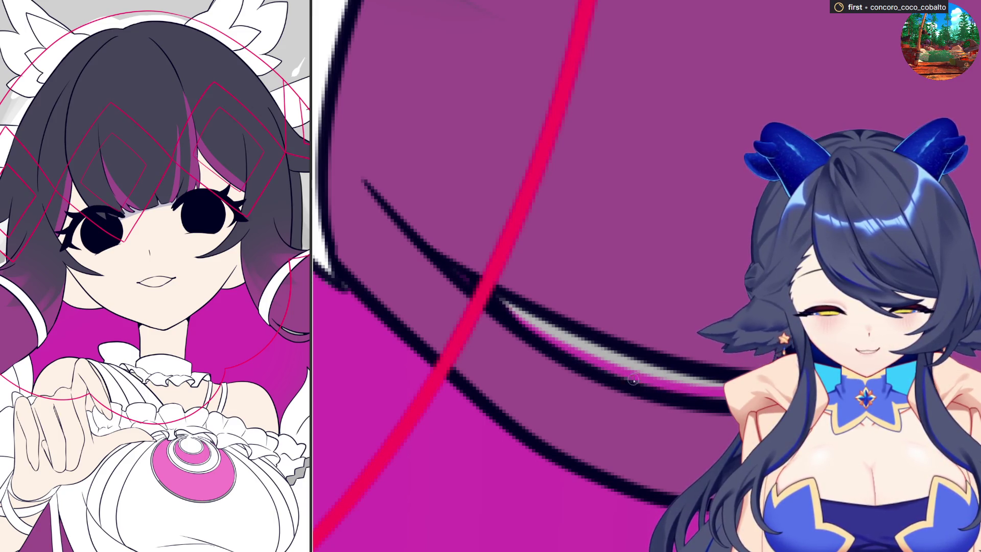
drag(702, 383, 484, 294)
drag(559, 329, 602, 345)
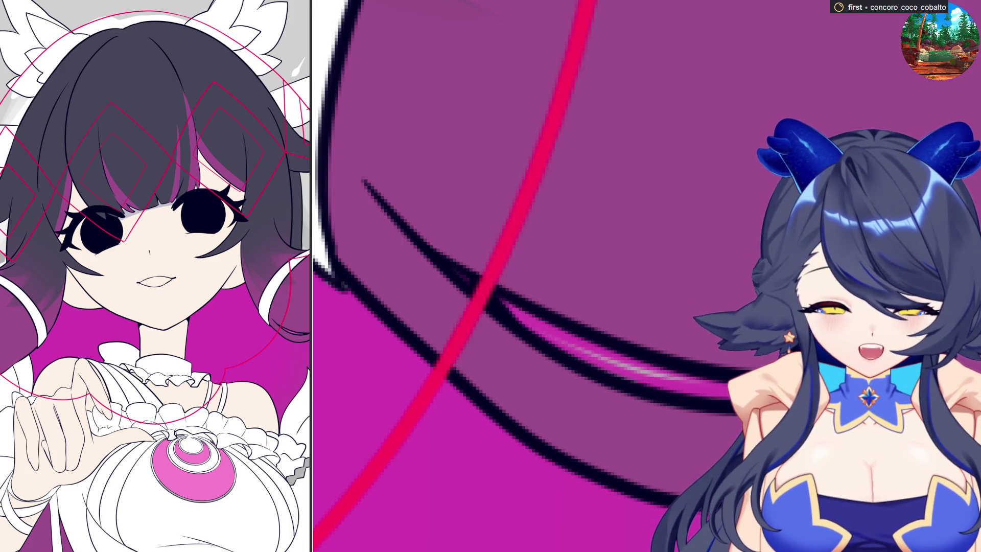
drag(529, 338, 696, 383)
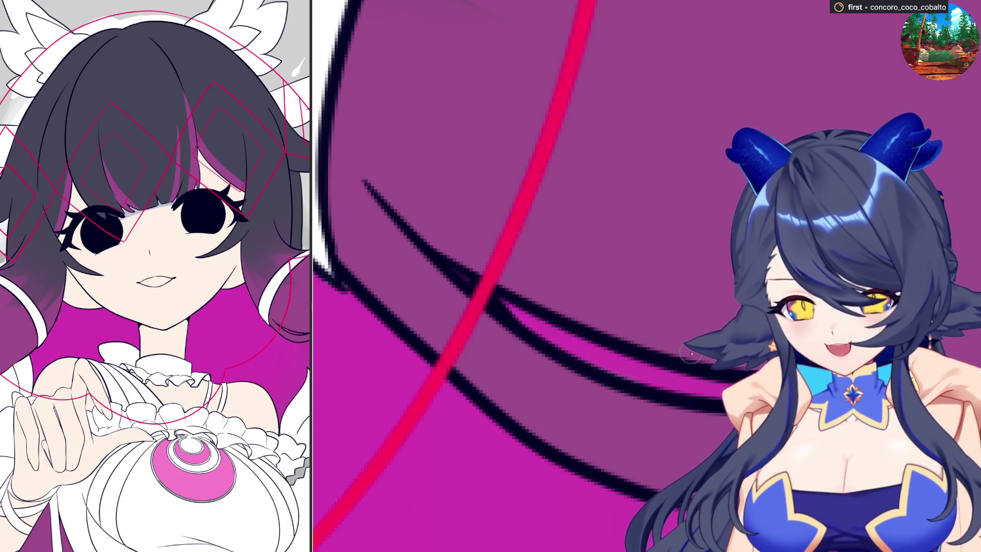
scroll(513, 276, down, 2)
scroll(513, 276, down, 2)
scroll(646, 276, down, 2)
scroll(647, 277, down, 1)
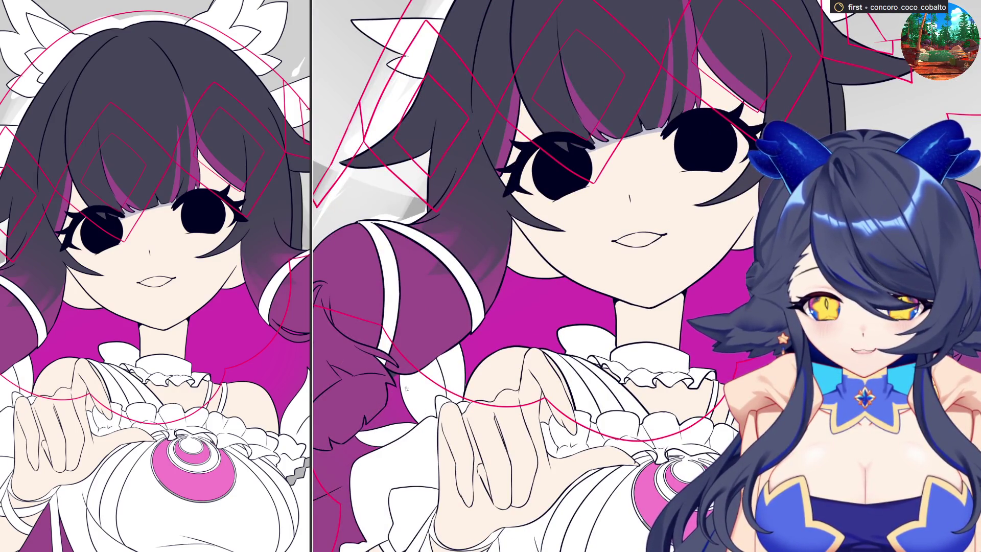
scroll(410, 388, up, 2)
scroll(500, 390, up, 2)
scroll(499, 390, up, 2)
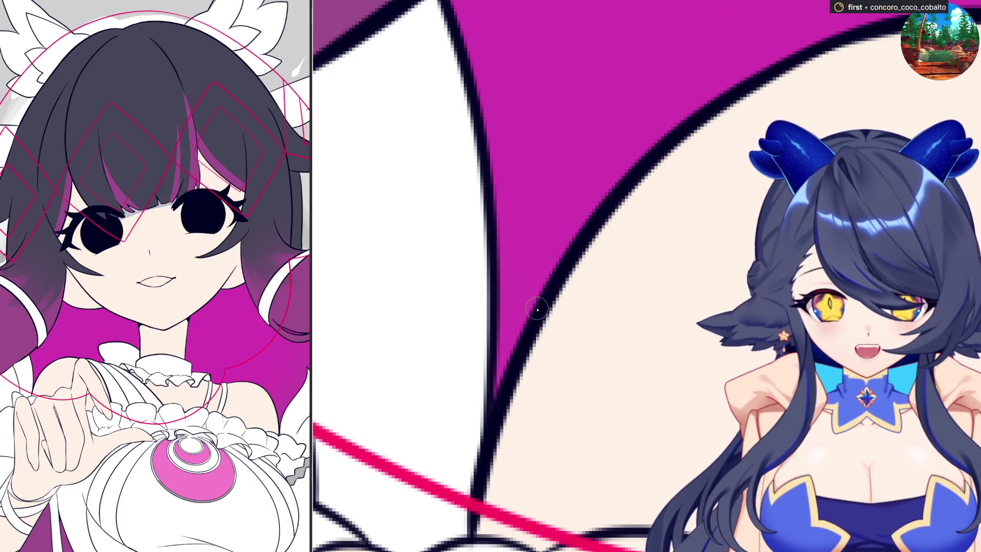
scroll(538, 309, down, 3)
scroll(692, 247, up, 1)
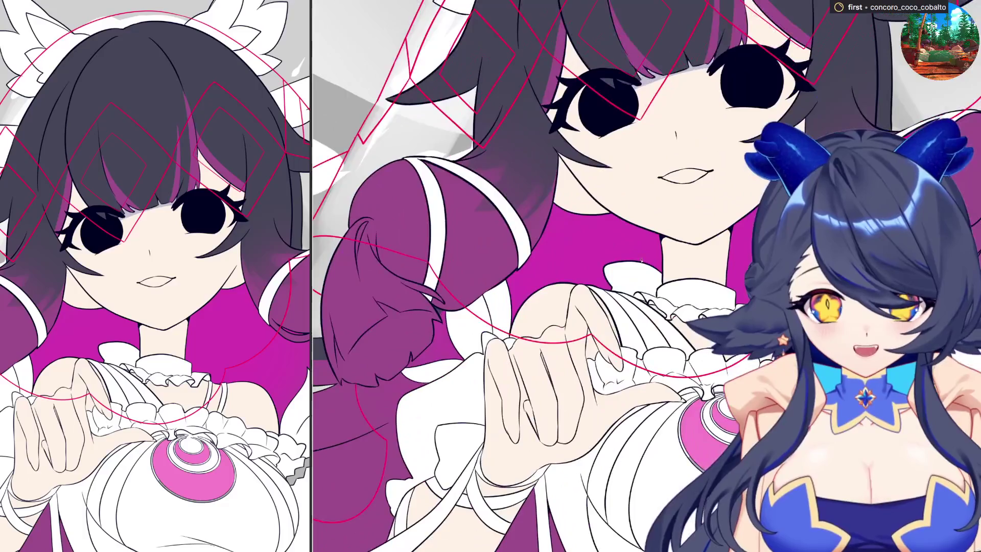
scroll(691, 246, up, 1)
scroll(692, 247, up, 1)
scroll(689, 250, down, 1)
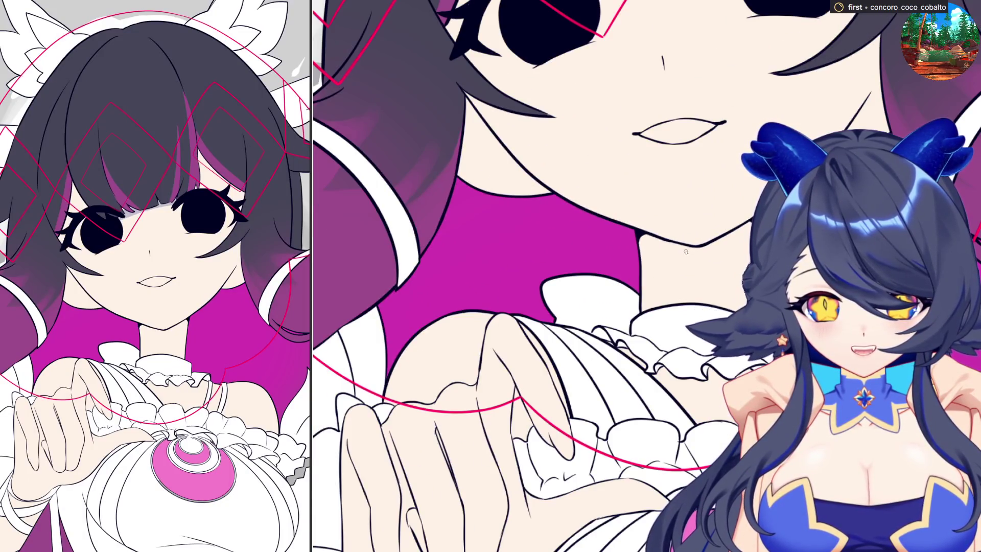
scroll(686, 250, down, 1)
scroll(686, 251, down, 1)
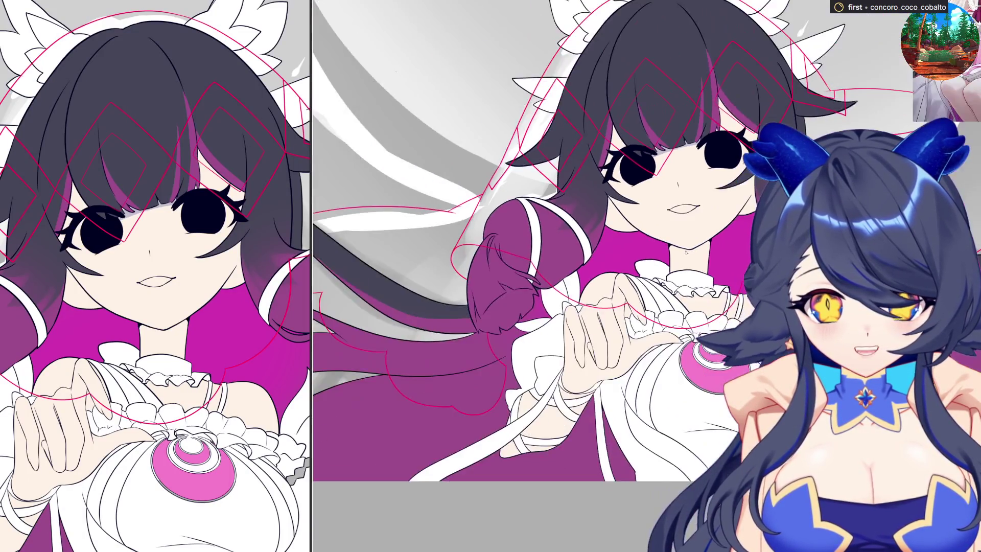
scroll(686, 251, down, 1)
scroll(686, 251, up, 1)
scroll(728, 257, up, 2)
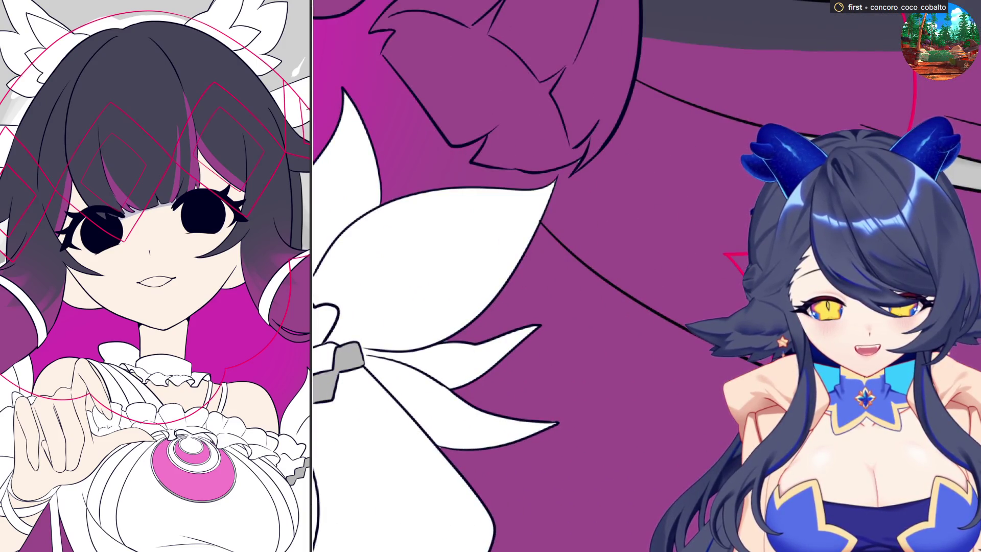
scroll(725, 256, down, 3)
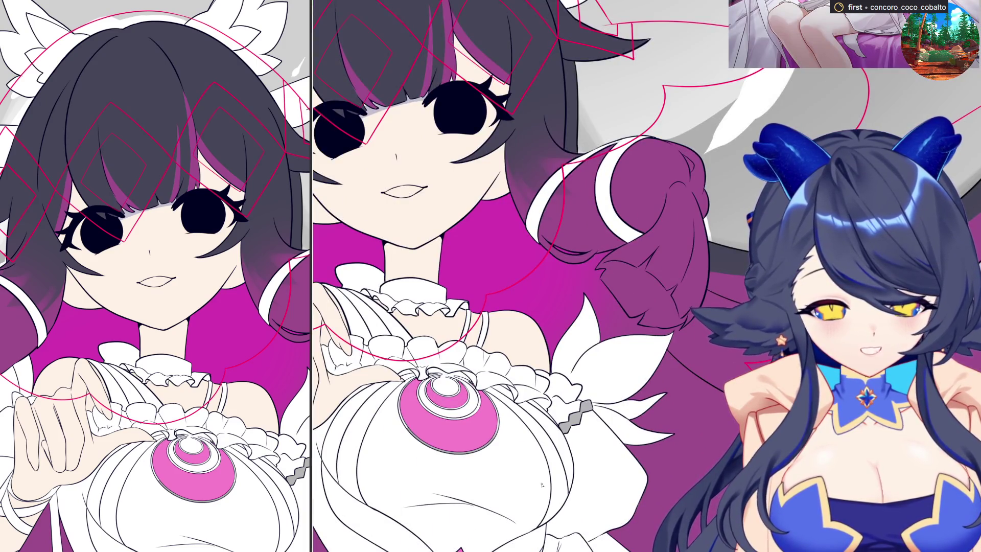
- Mirror the canvas horizontally to check the drawing's proportions
key(m)
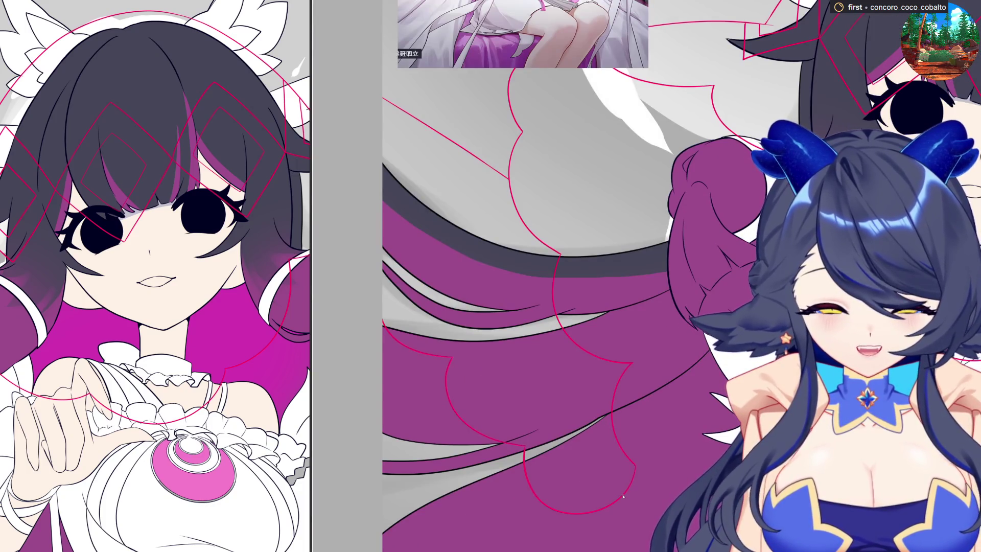
- Sketch a red guide stroke over the hair below the sleeve and view another hair area
drag(639, 475, 690, 409)
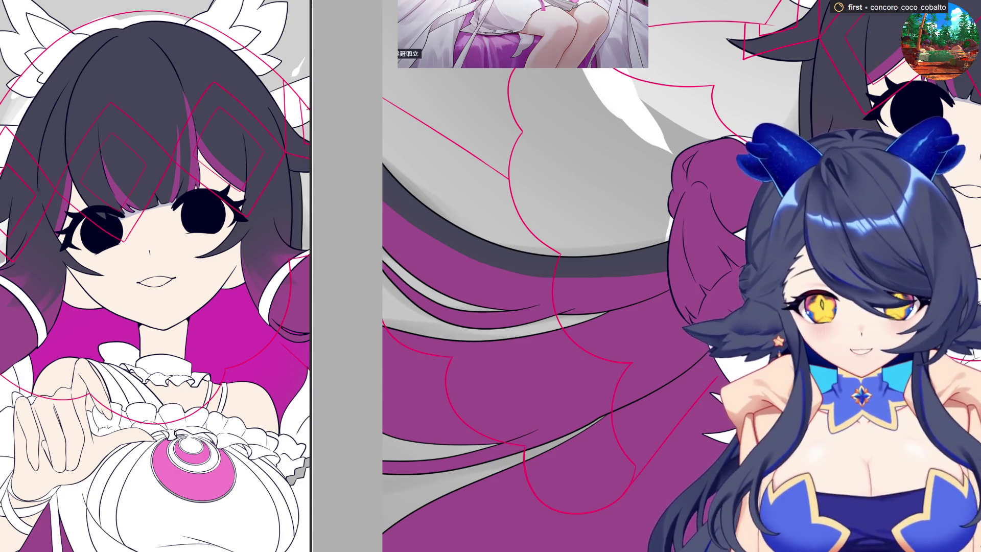
scroll(646, 276, up, 3)
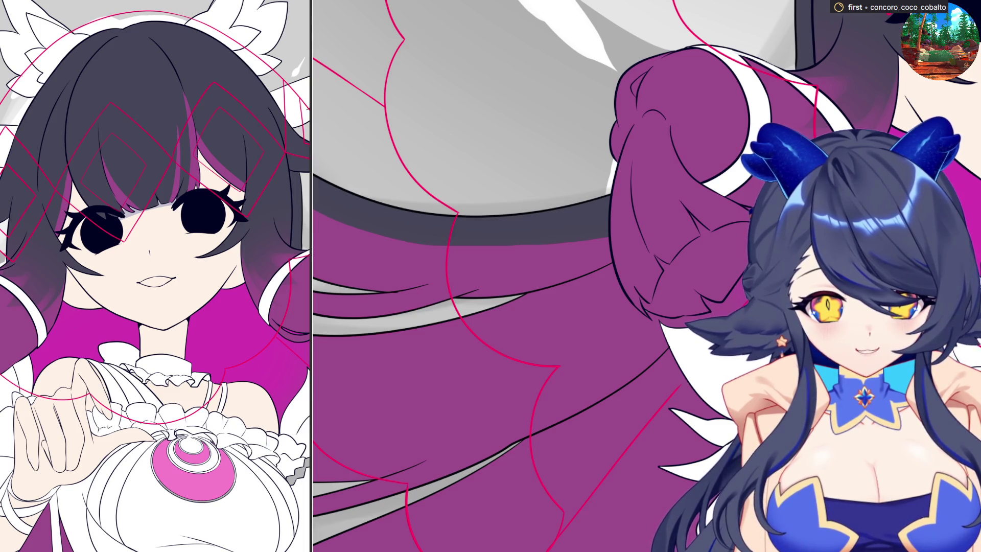
scroll(498, 353, up, 2)
scroll(497, 354, up, 2)
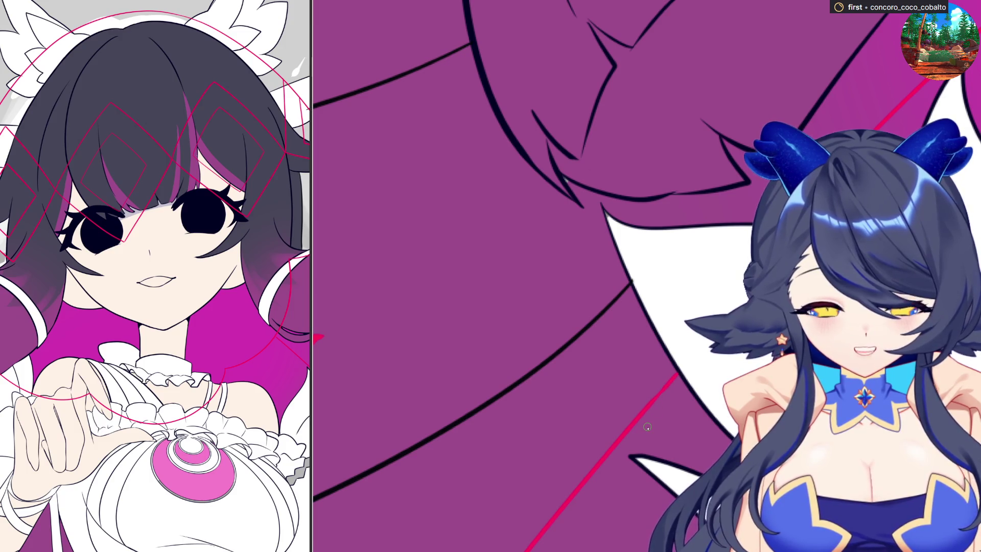
drag(647, 427, 329, 360)
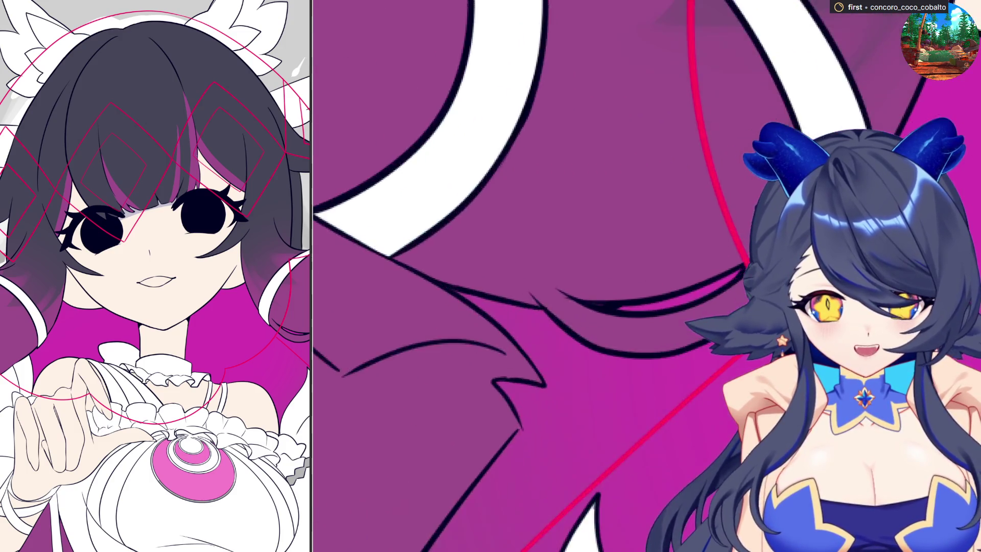
scroll(537, 291, up, 2)
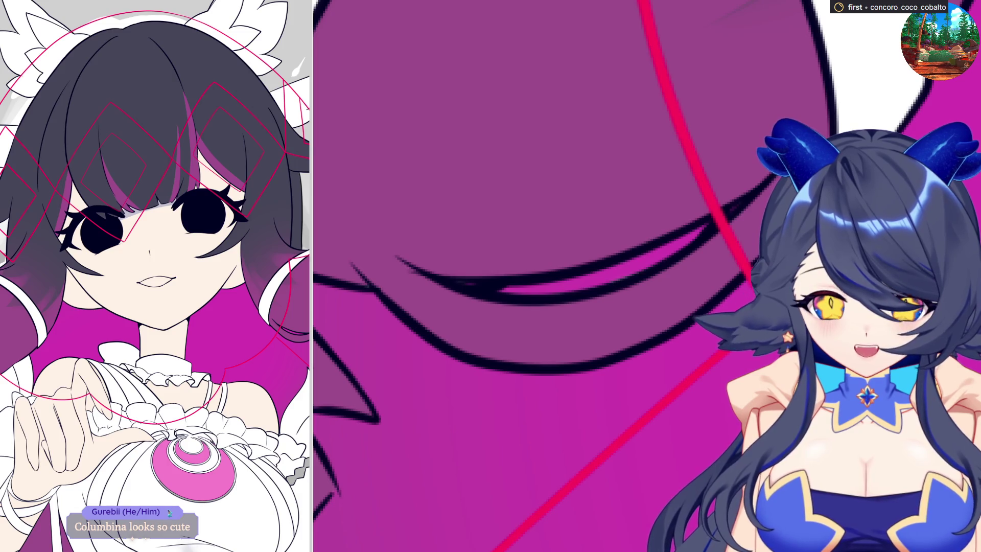
scroll(647, 276, down, 2)
scroll(647, 276, down, 2)
scroll(647, 276, down, 2)
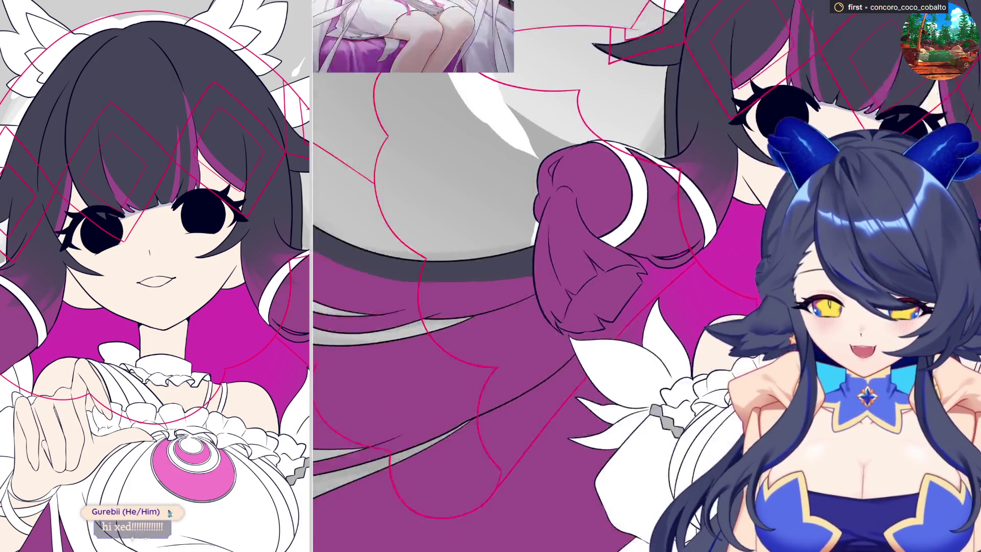
scroll(552, 276, up, 2)
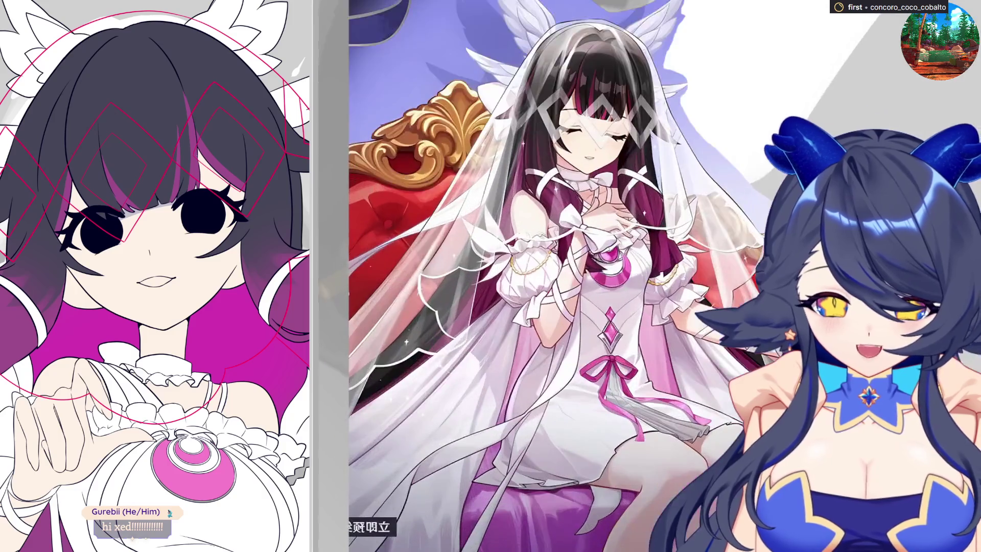
scroll(552, 277, down, 1)
scroll(552, 276, up, 2)
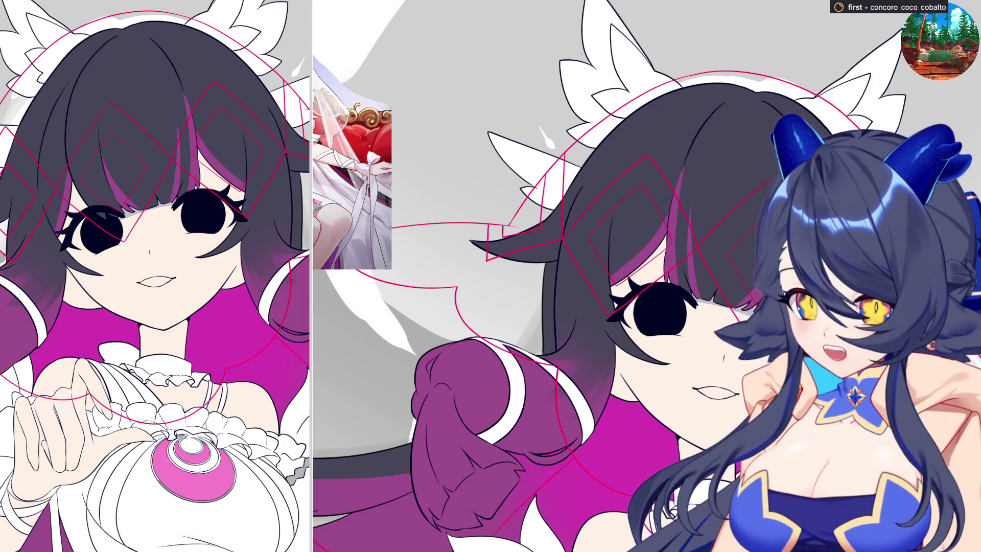
scroll(647, 276, down, 3)
scroll(647, 276, up, 3)
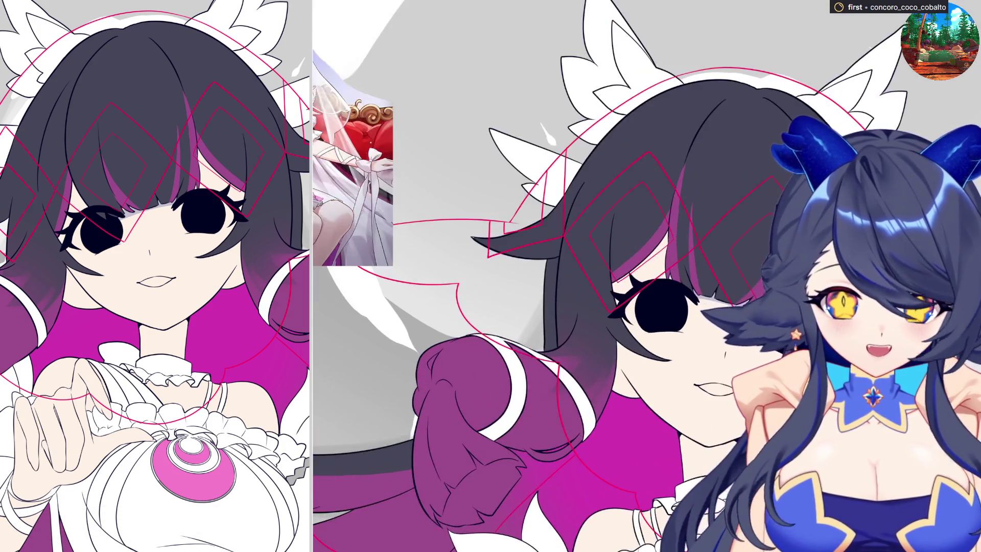
scroll(647, 276, up, 2)
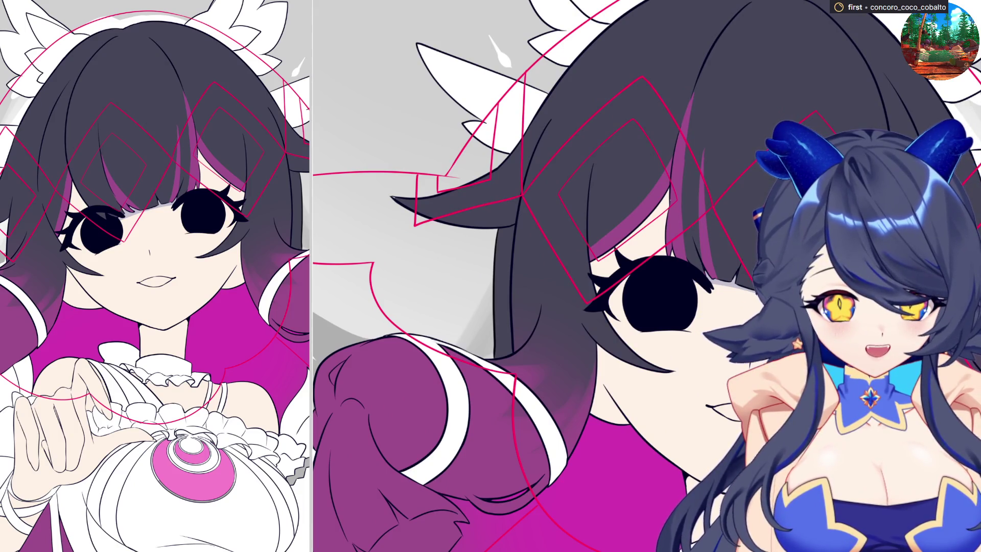
scroll(610, 325, up, 2)
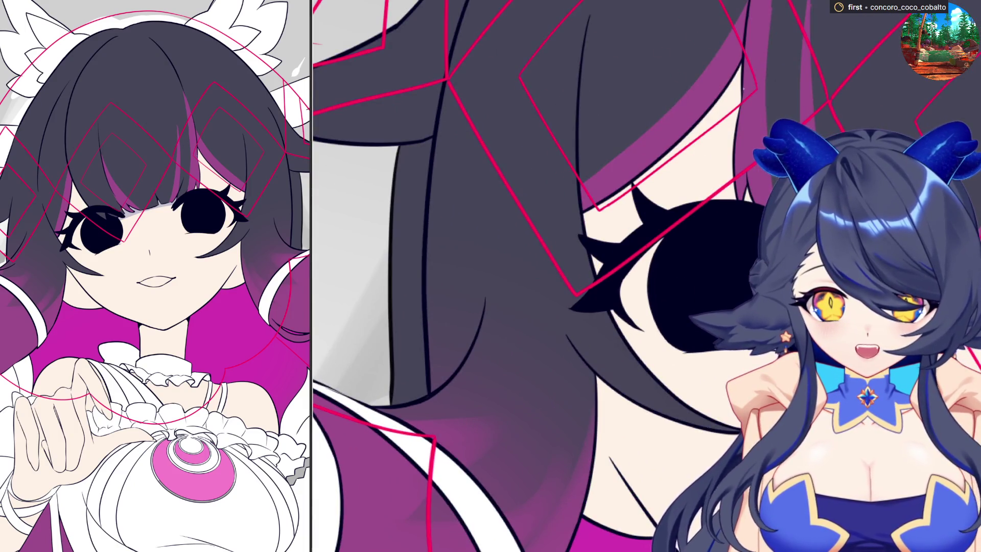
scroll(617, 318, up, 1)
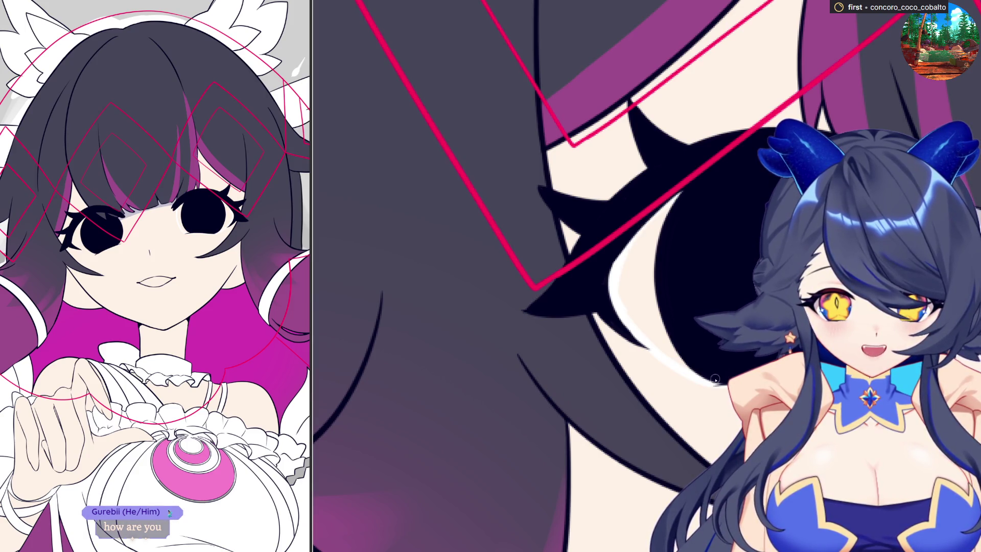
- Fill the eye's cream crescent highlight with pure white
click(627, 284)
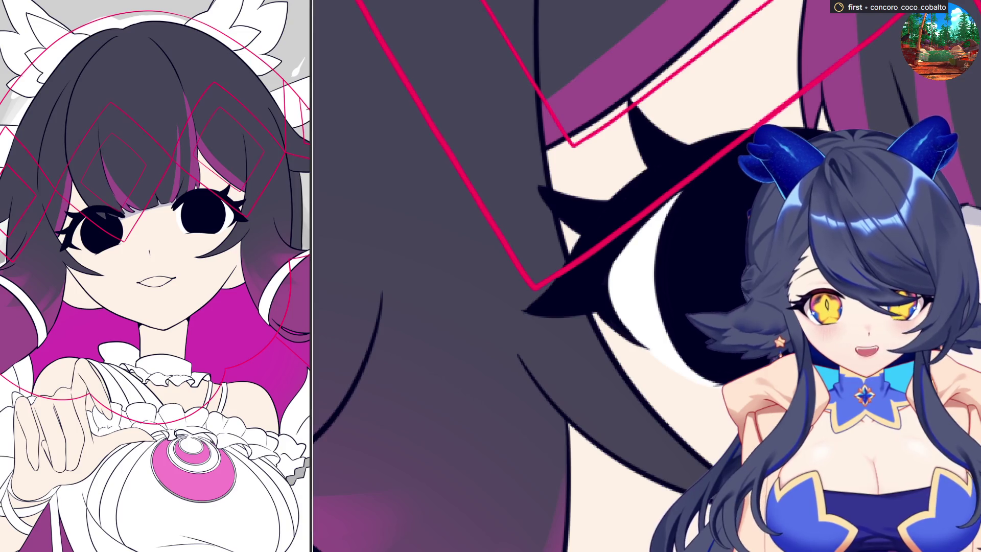
scroll(722, 370, up, 2)
scroll(723, 371, up, 2)
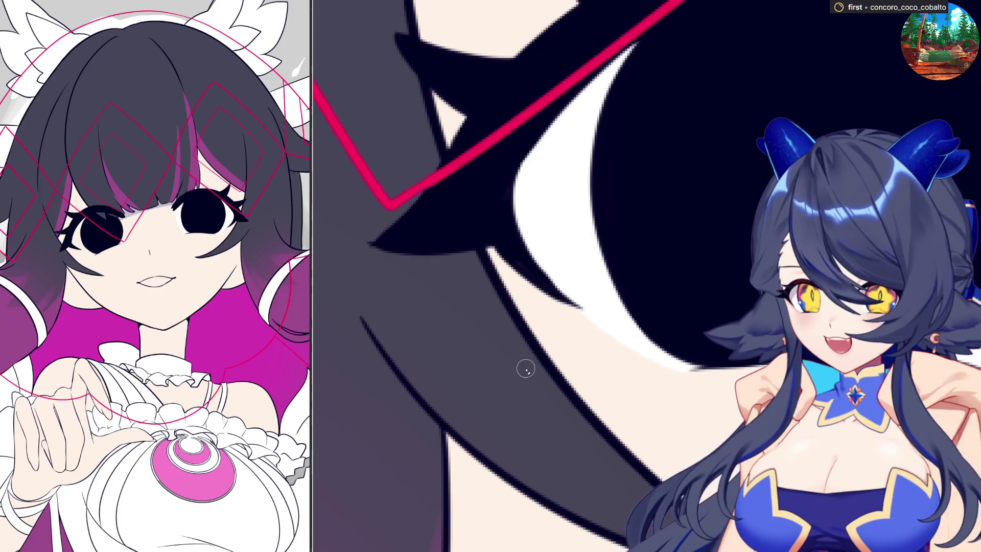
scroll(448, 365, down, 3)
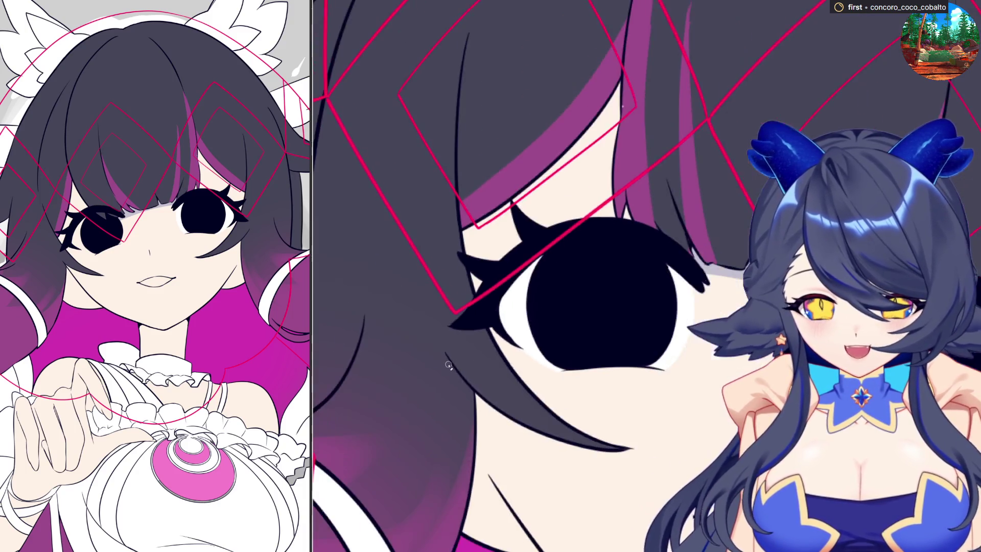
scroll(679, 368, down, 2)
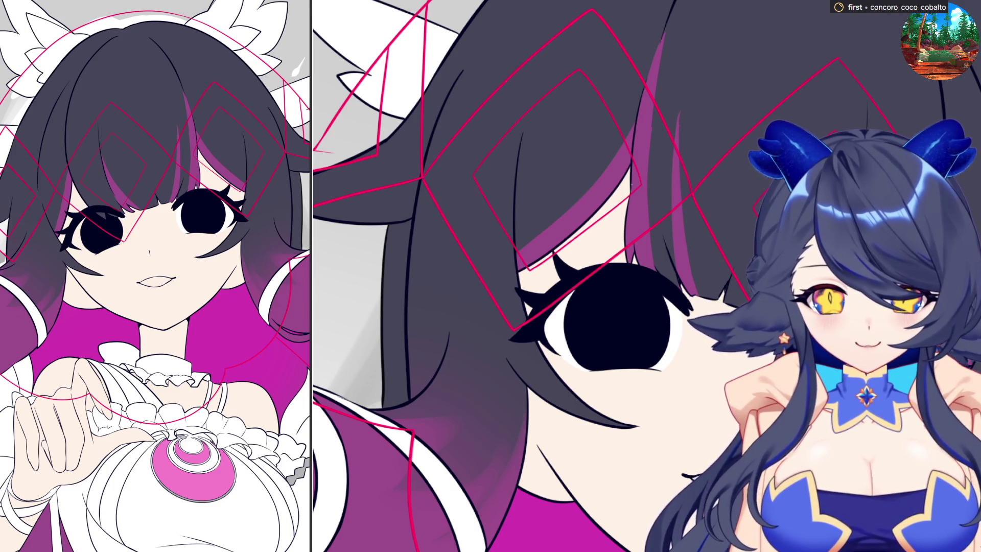
scroll(660, 352, down, 2)
scroll(659, 351, up, 2)
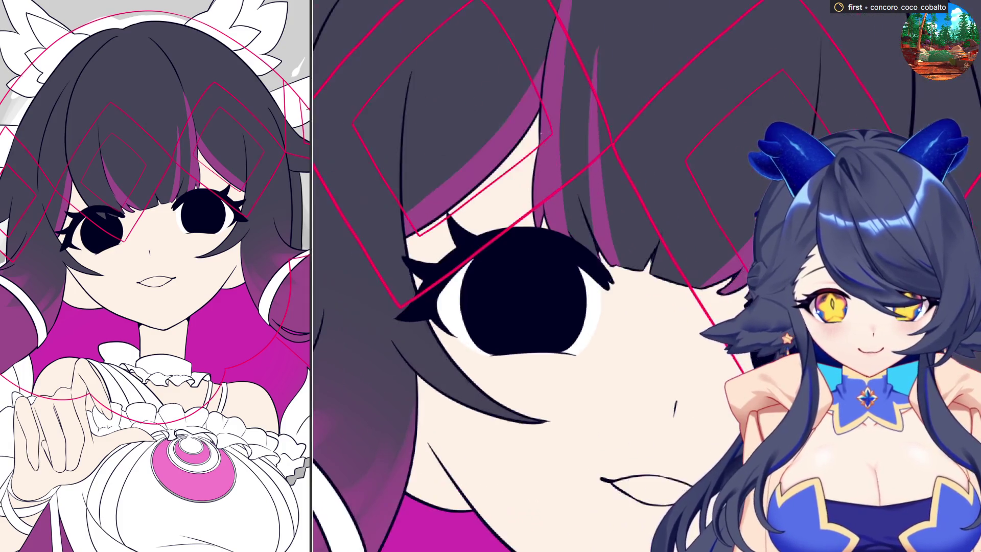
scroll(659, 352, up, 1)
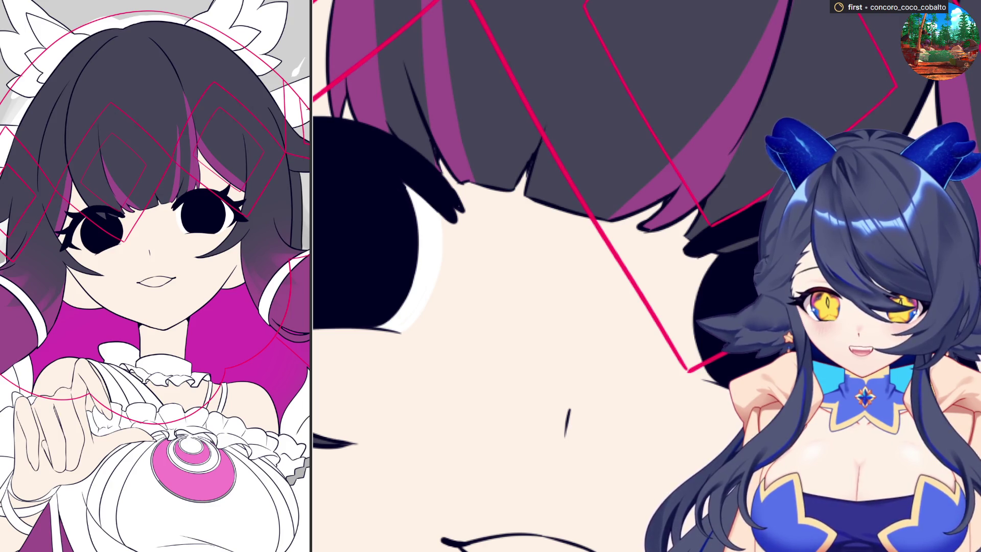
- Paint a white highlight along the hair's lower edge and cover the strip below with skin colour
drag(343, 72, 196, 54)
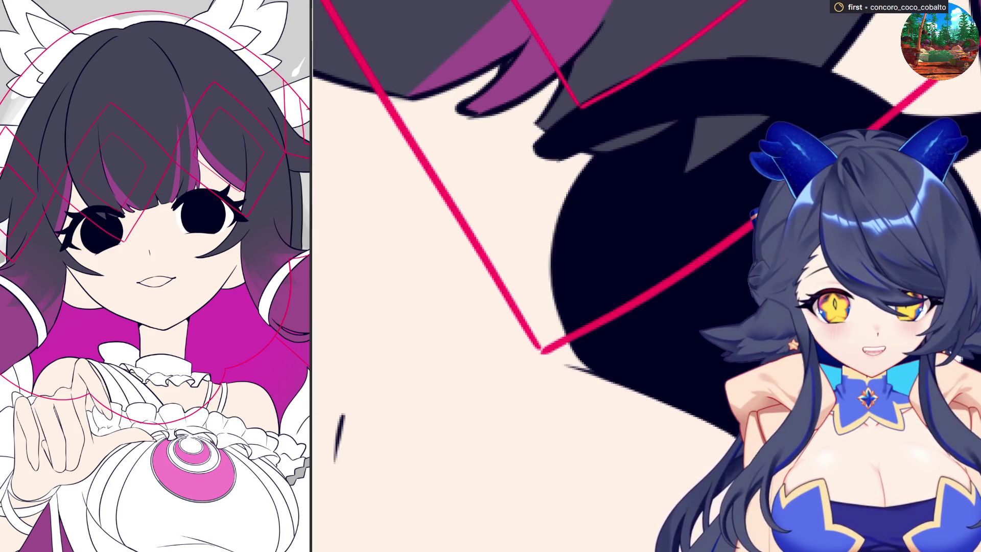
drag(723, 426, 562, 149)
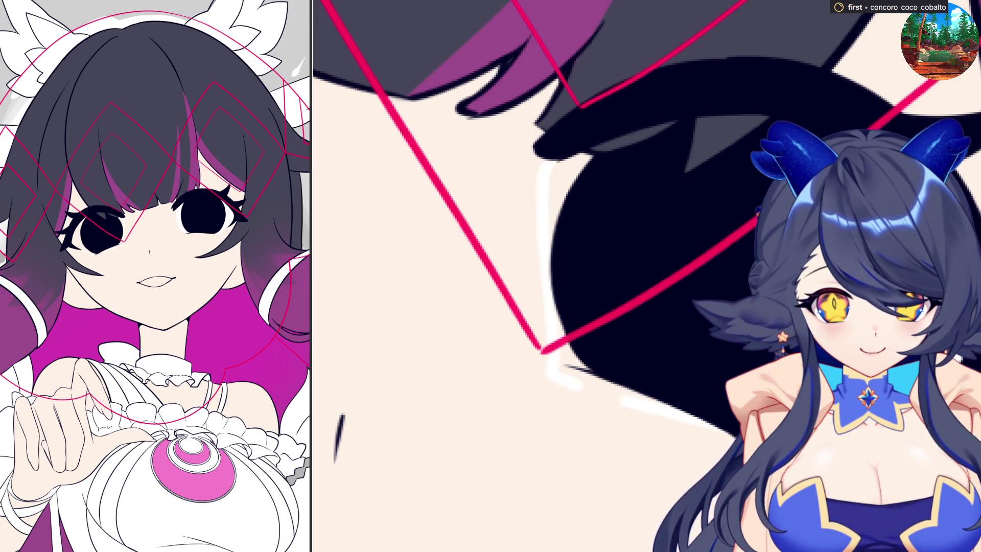
drag(564, 381, 650, 411)
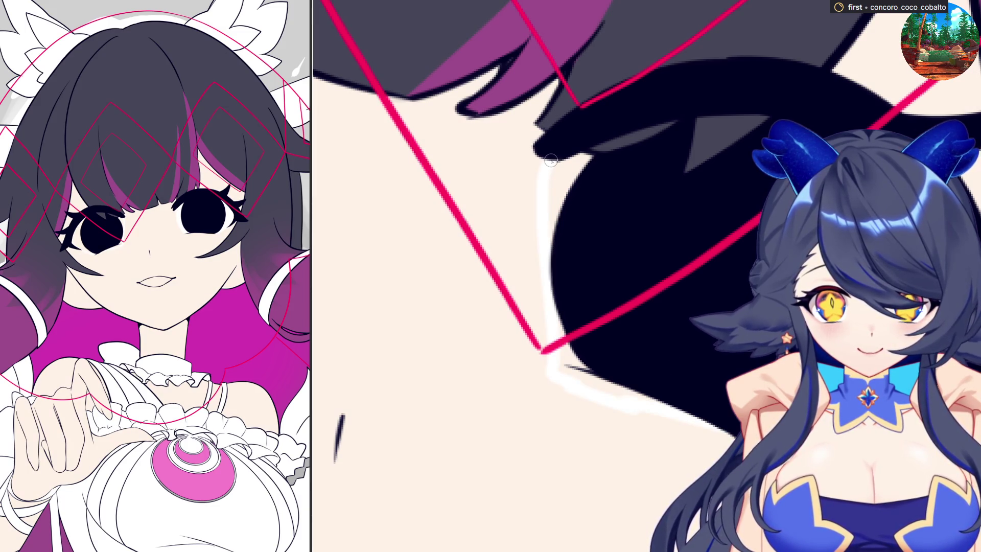
drag(568, 157, 645, 394)
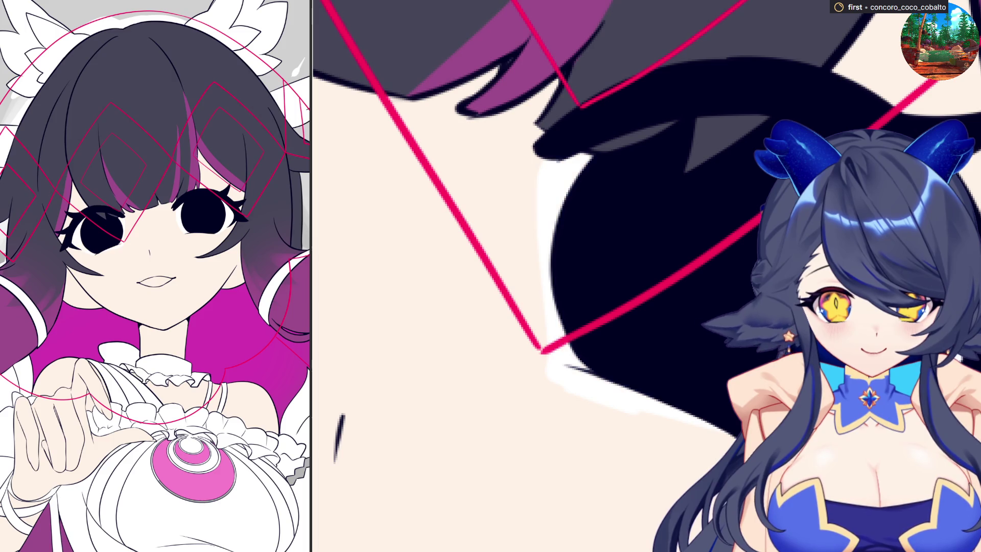
drag(521, 387, 697, 452)
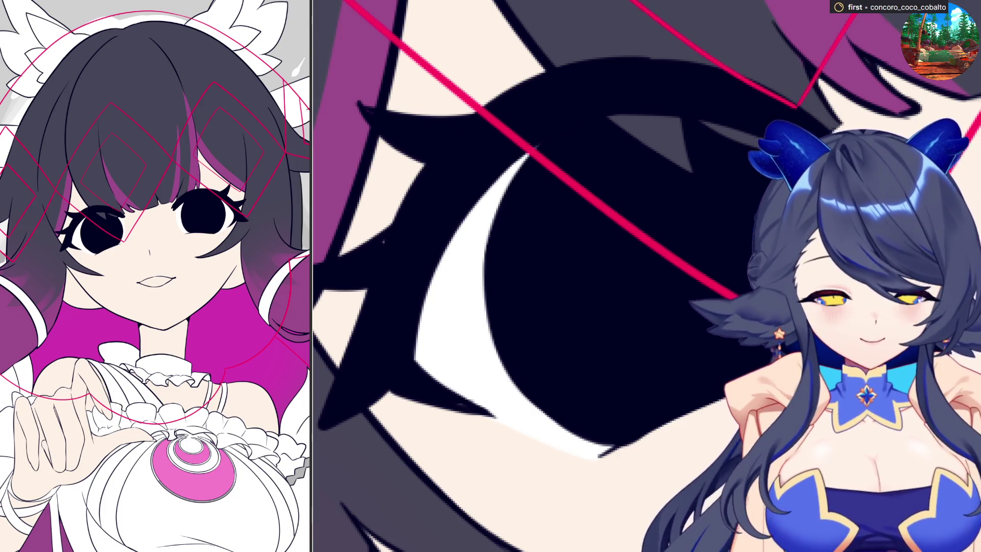
scroll(460, 350, down, 5)
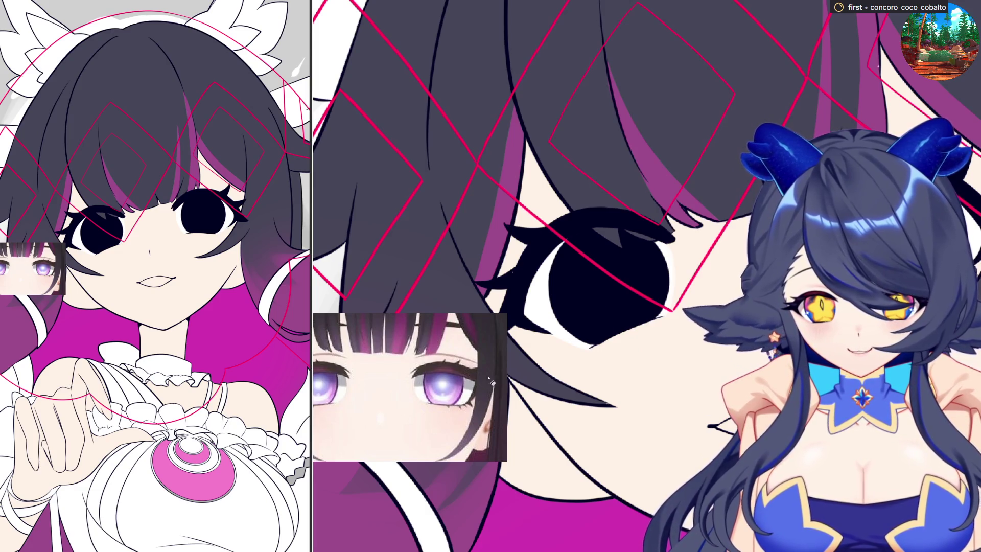
- Fill both black irises magenta on the locked-transparency iris layer
key(alt+BackSpace)
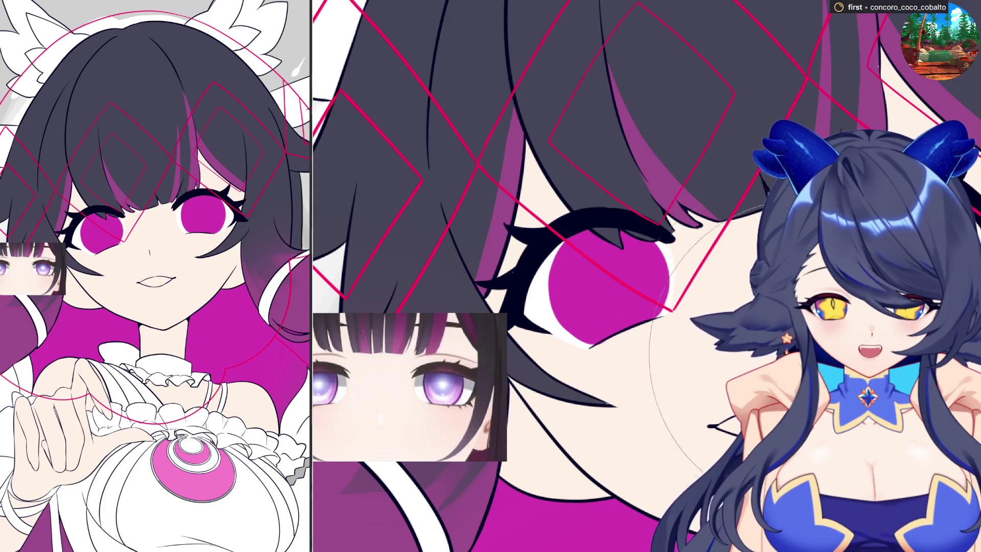
- Airbrush a lighter pink gradient into the lower iris and start a blue-violet highlight
mouse_move(751, 360)
mouse_down()
mouse_move(575, 368)
mouse_move(582, 338)
mouse_move(637, 383)
mouse_move(690, 276)
mouse_up()
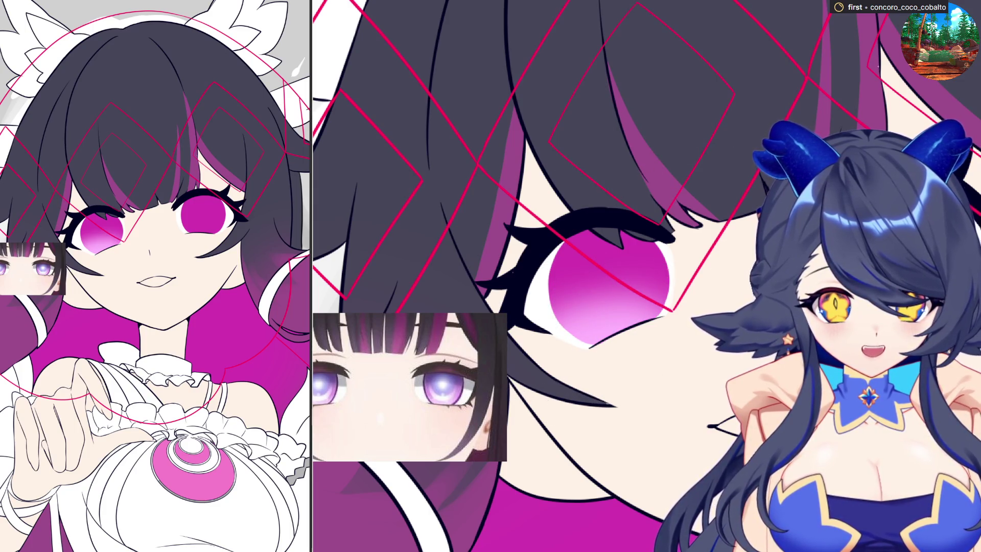
mouse_move(629, 323)
mouse_down()
mouse_move(580, 296)
mouse_move(579, 345)
mouse_move(583, 292)
mouse_move(651, 322)
mouse_up()
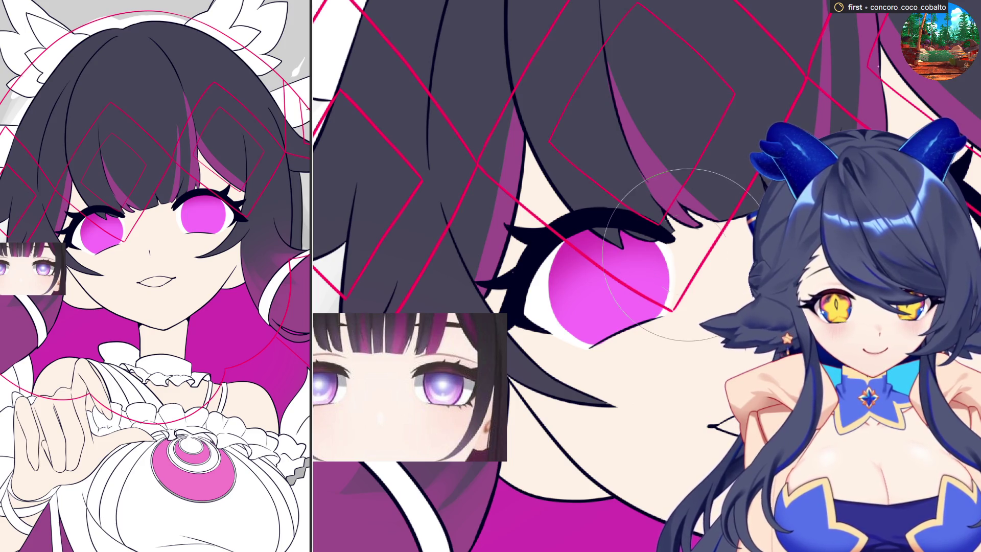
drag(196, 204, 208, 218)
mouse_move(538, 299)
mouse_down()
mouse_move(591, 230)
mouse_move(598, 292)
mouse_up()
- Build up the blue-violet to magenta gradient across the iris with further airbrushing
mouse_move(582, 254)
mouse_down()
mouse_move(613, 276)
mouse_move(606, 280)
mouse_move(613, 272)
mouse_up()
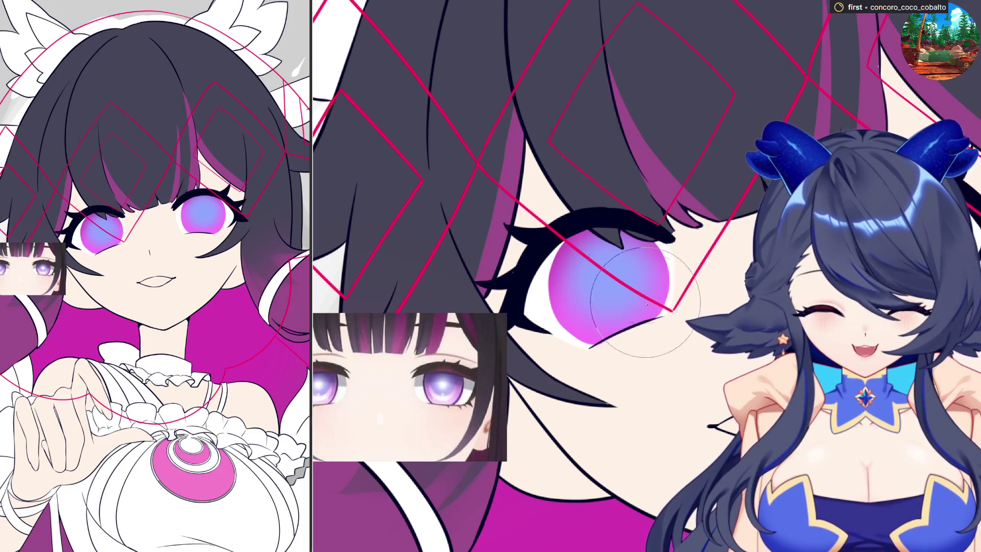
drag(628, 242, 575, 261)
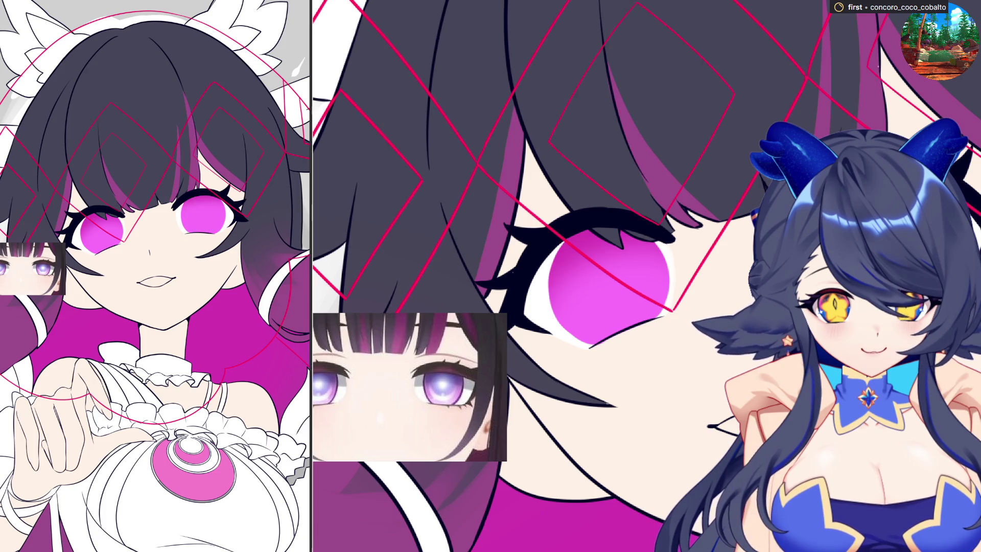
drag(651, 237, 644, 315)
mouse_move(613, 230)
mouse_down()
mouse_move(583, 306)
mouse_move(606, 277)
mouse_move(591, 246)
mouse_up()
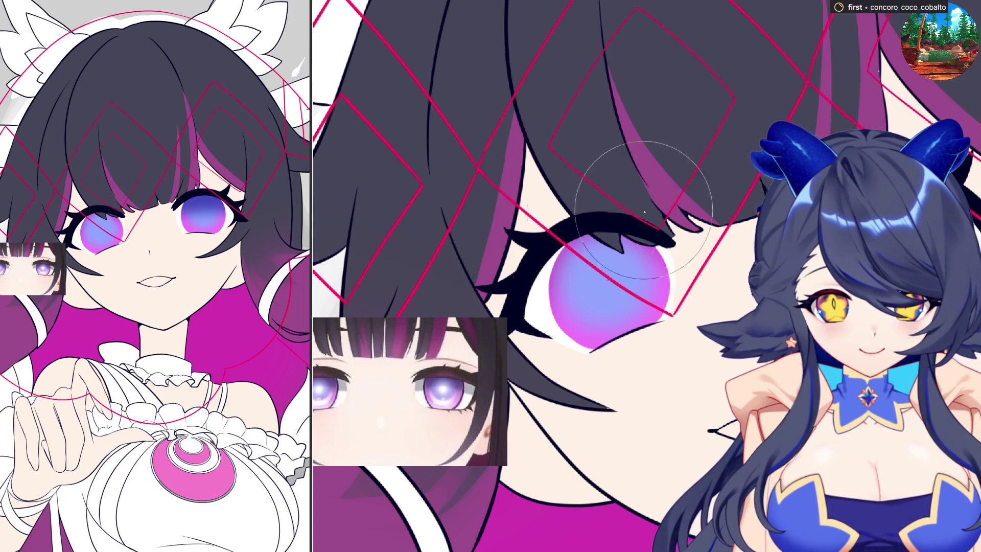
- Darken the top of the iris with deeper blue, then start an ellipse over the iris
drag(522, 245, 699, 219)
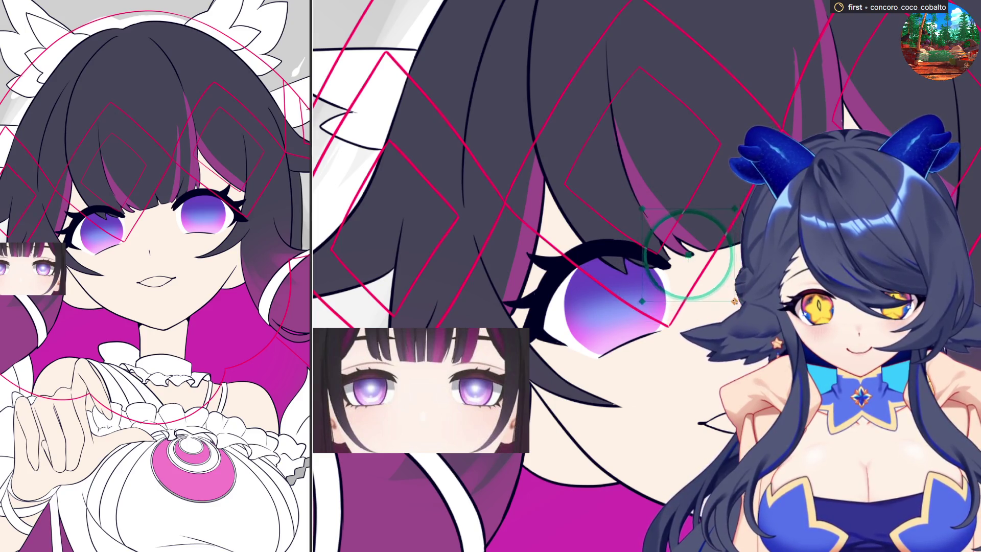
drag(581, 259, 657, 335)
- Fit the ellipse to the iris, commit it, then shrink it about its centre into an inner ring
drag(633, 301, 657, 299)
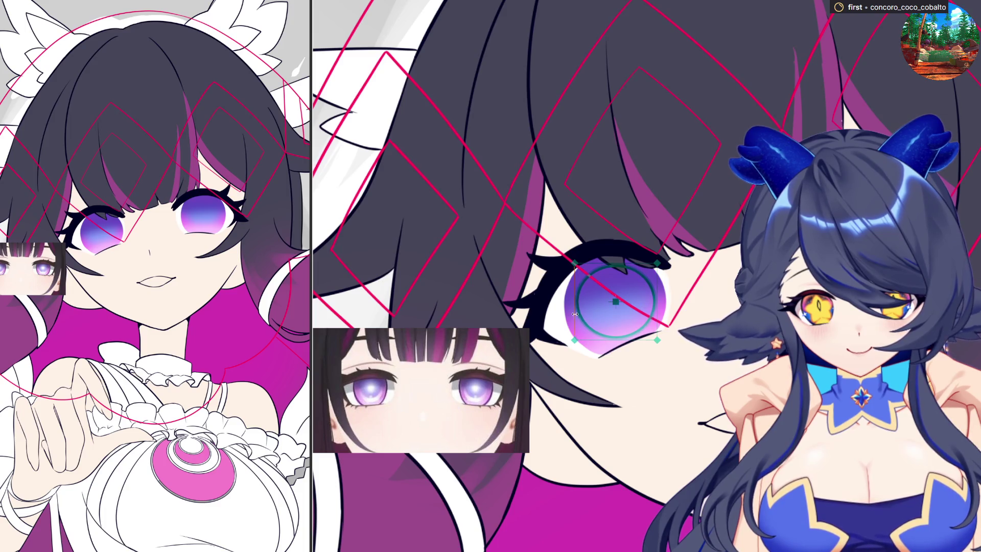
drag(575, 314, 636, 276)
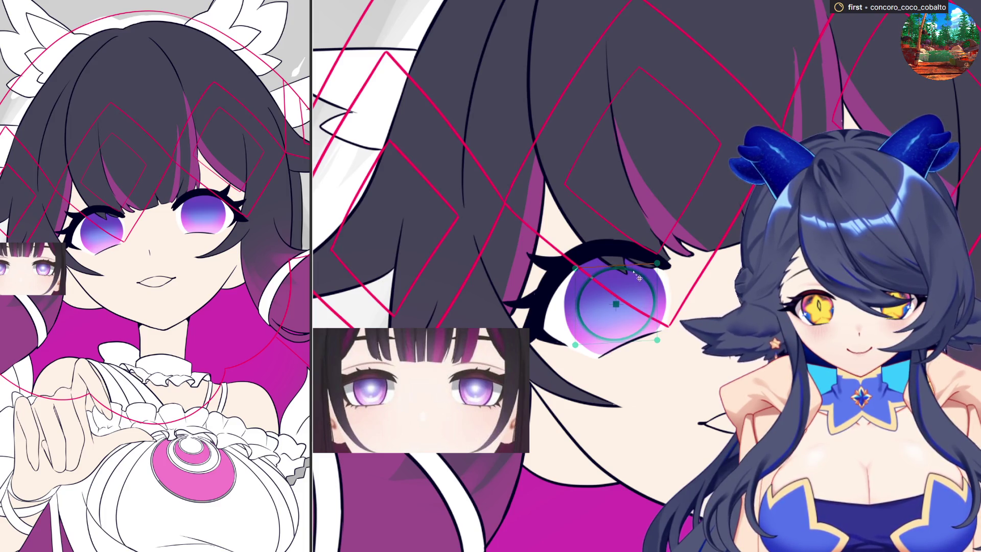
key(Return)
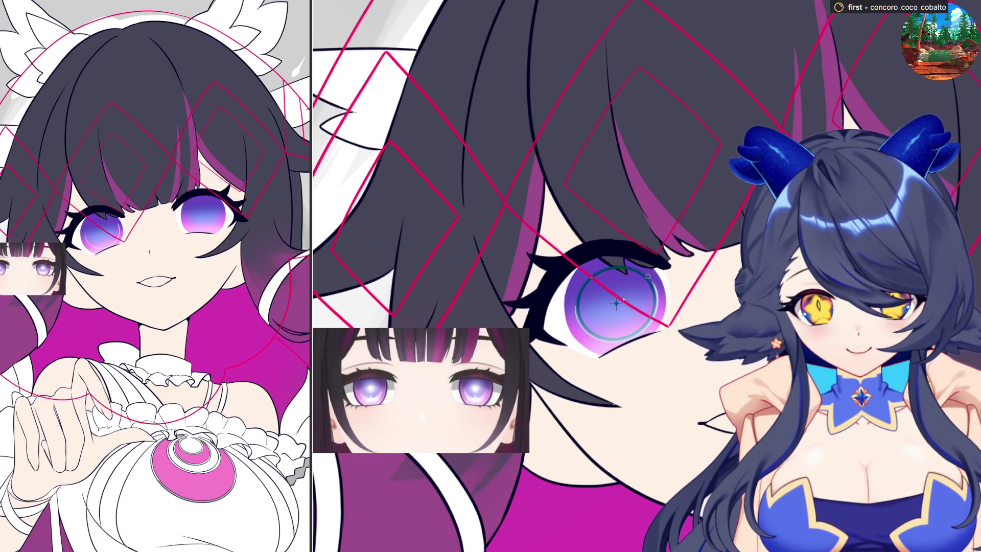
key(ctrl+t)
mouse_move(657, 340)
mouse_down()
mouse_move(620, 304)
mouse_move(653, 284)
mouse_up()
key(Return)
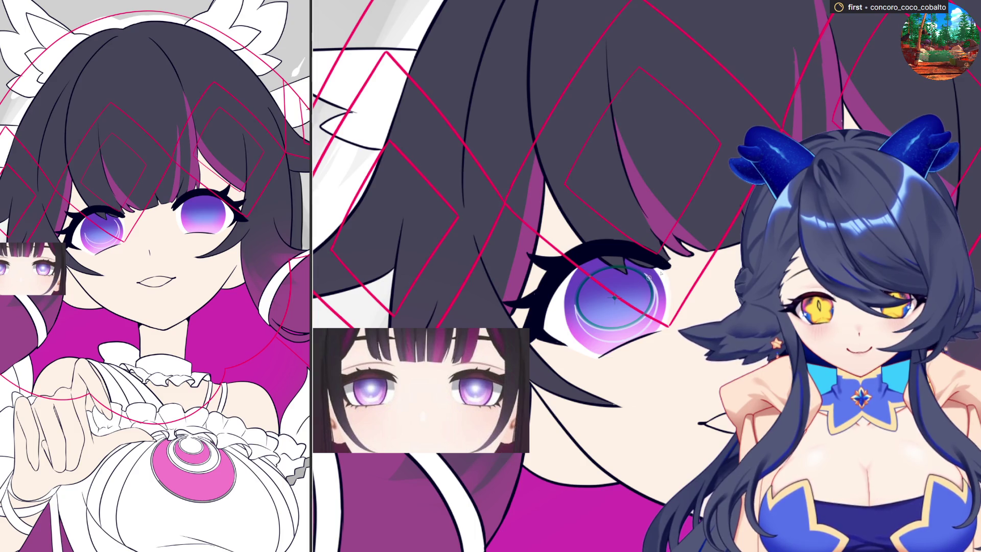
key(Return)
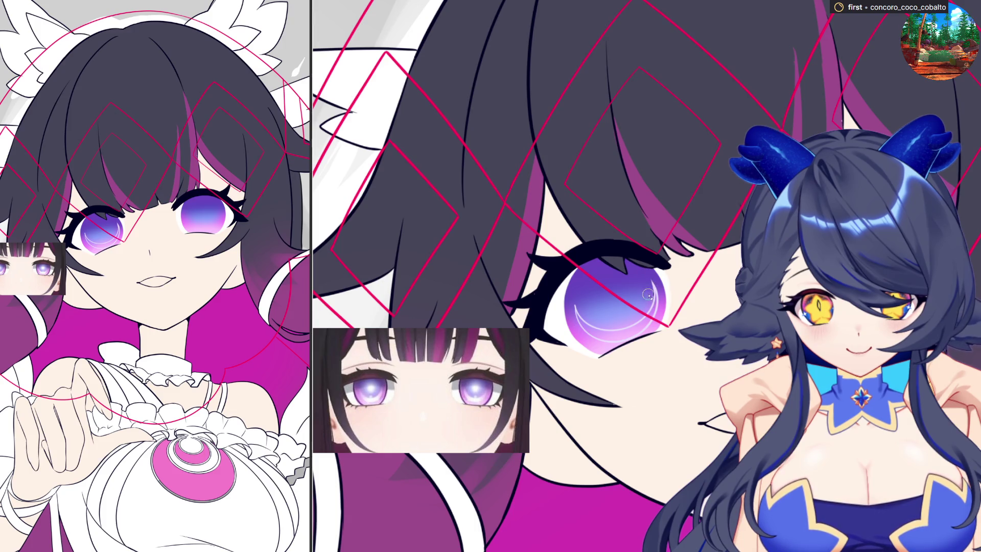
- Airbrush a soft lavender glow into the lower iris and brighten its centre
drag(642, 325, 656, 292)
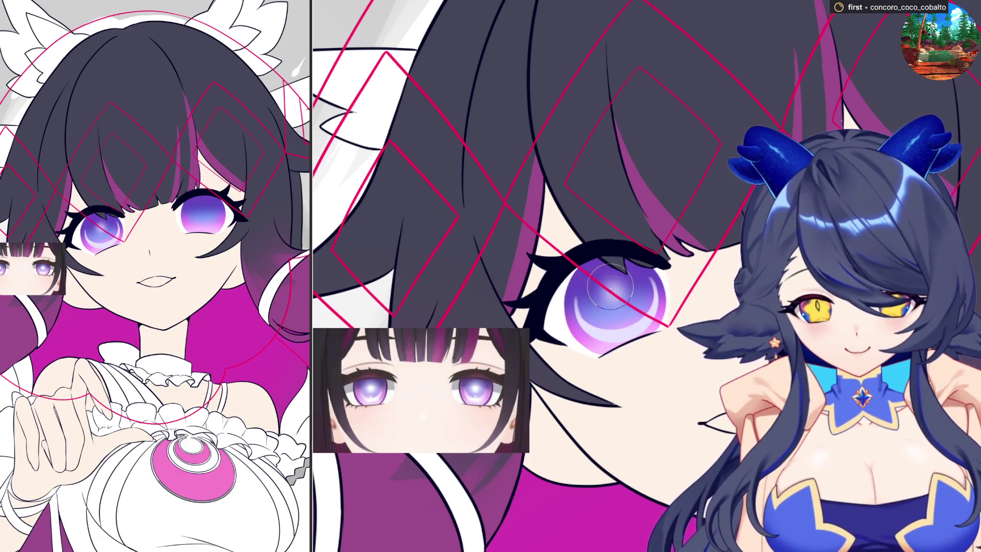
drag(617, 294, 617, 295)
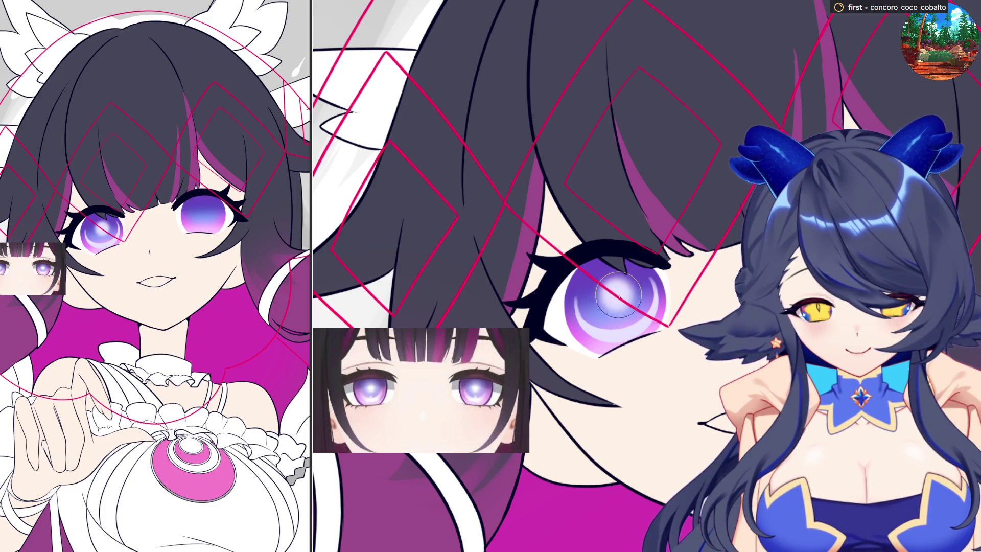
- Deepen the purple shading in the iris and brighten its centre with a soft glow
key(bracketright)
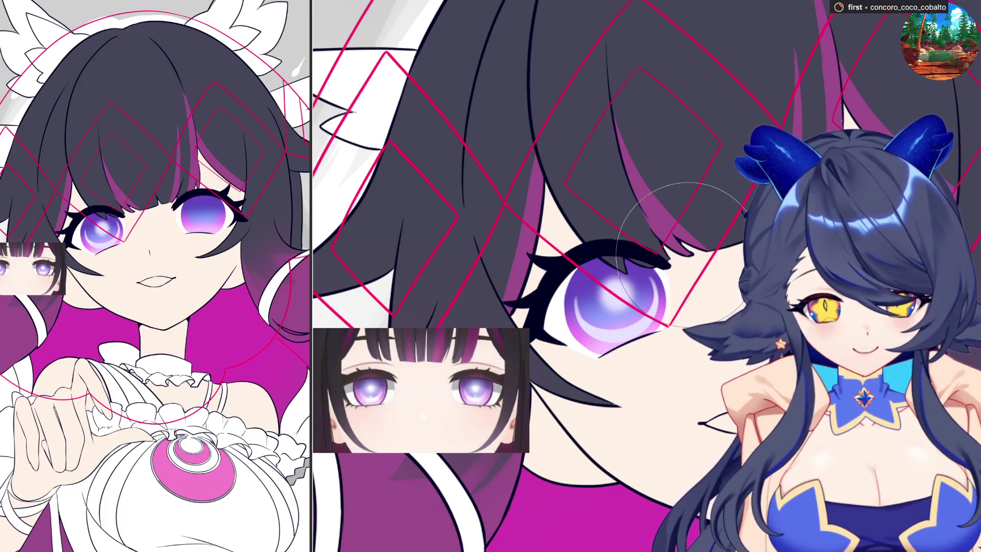
drag(659, 311, 629, 307)
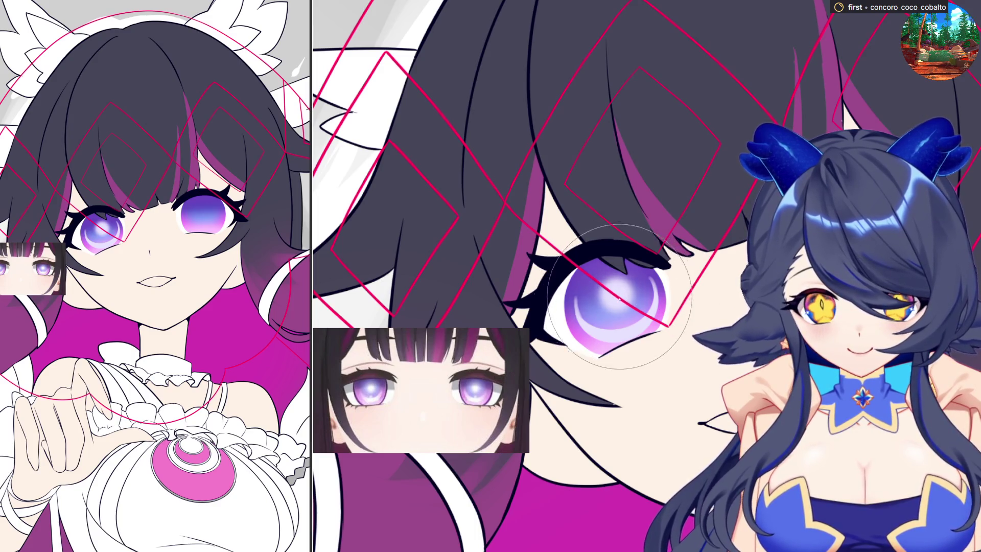
key(ctrl+z)
key(bracketleft)
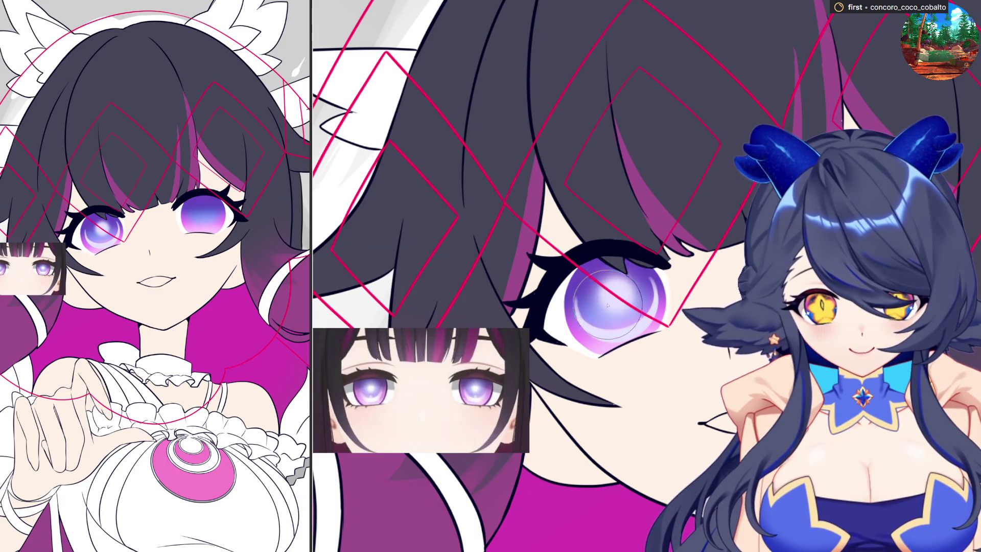
drag(620, 307, 629, 331)
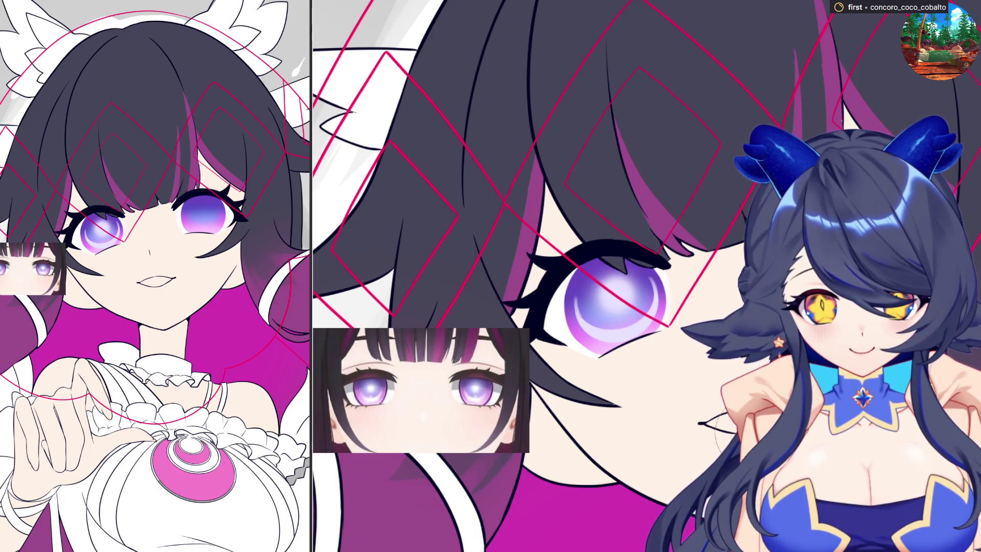
mouse_move(637, 325)
mouse_down()
mouse_move(606, 284)
mouse_move(629, 320)
mouse_up()
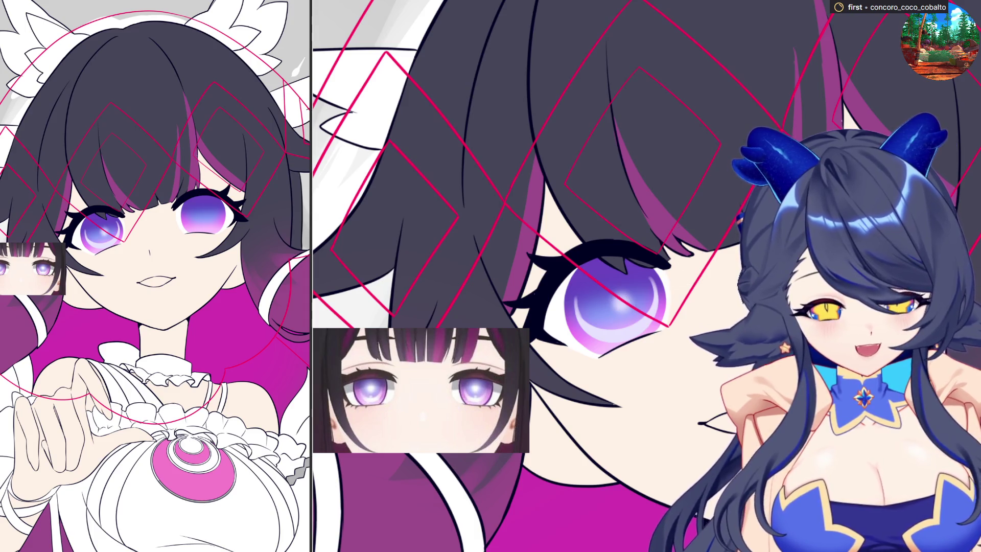
drag(622, 307, 637, 291)
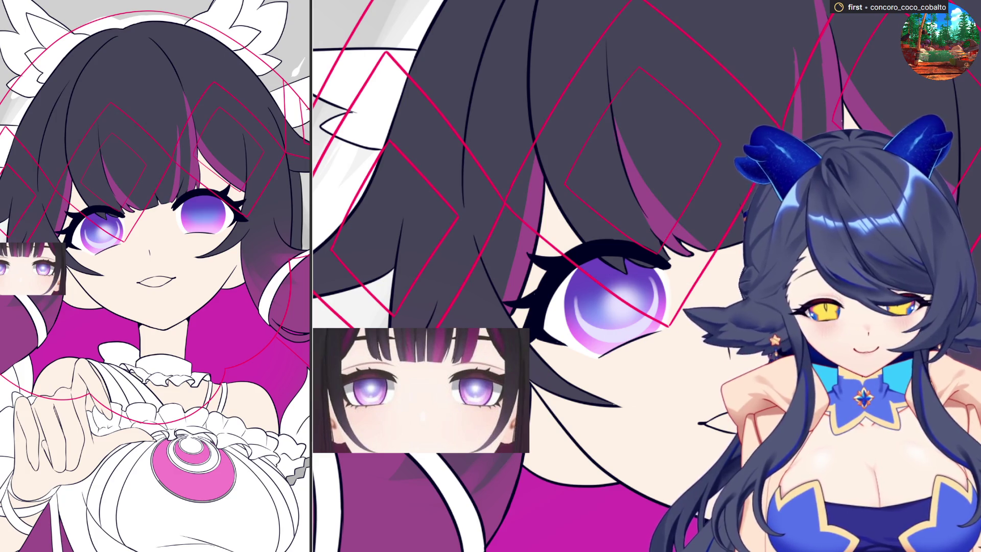
- Select a rectangle around the enlarged eye, then drop the selection
key(bracketright)
key(bracketright)
key(bracketright)
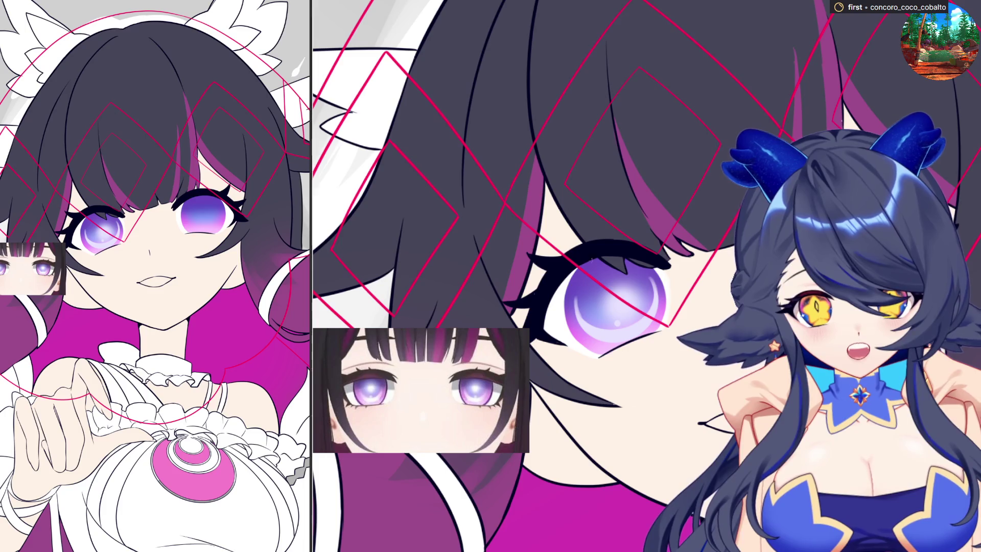
drag(545, 217, 744, 391)
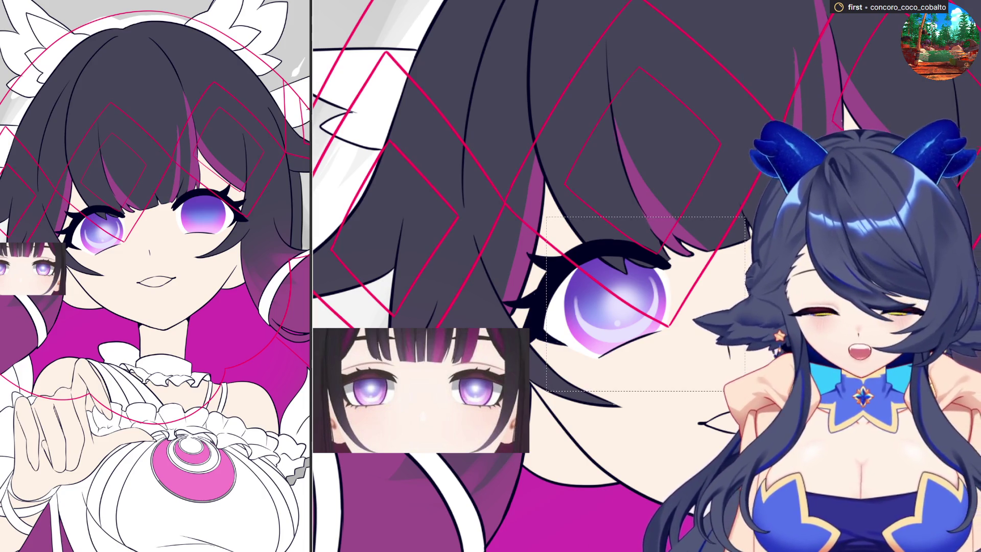
key(ctrl+d)
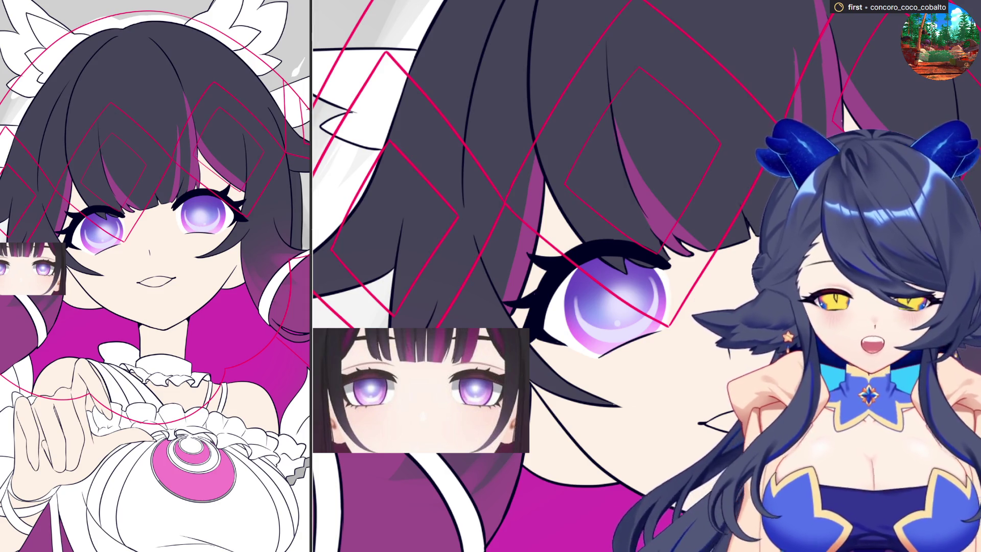
scroll(537, 277, up, 3)
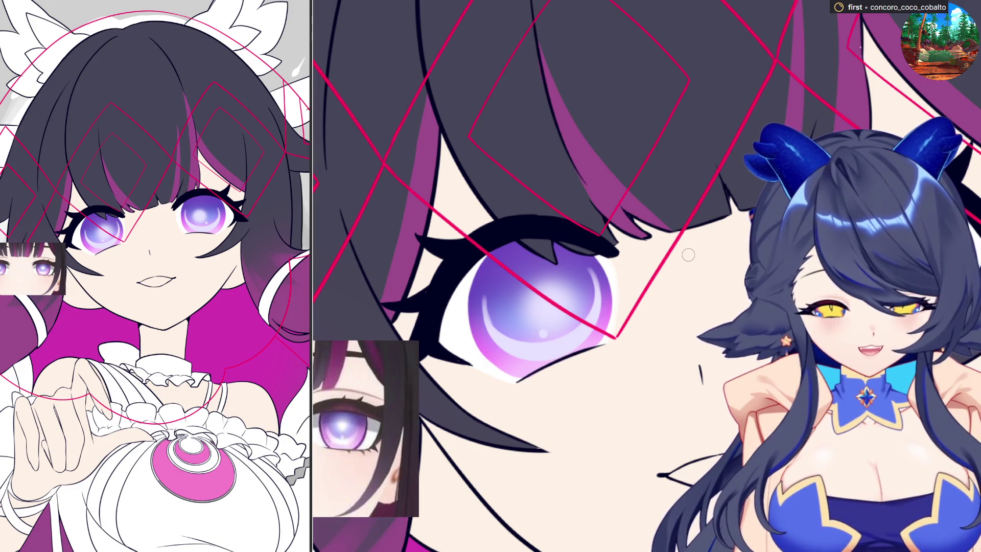
scroll(688, 255, down, 3)
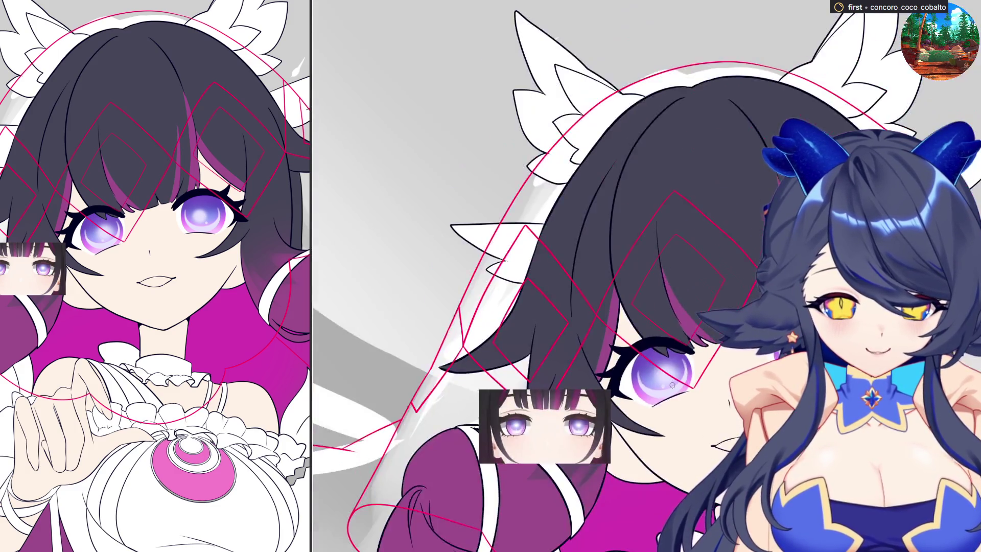
scroll(672, 386, down, 2)
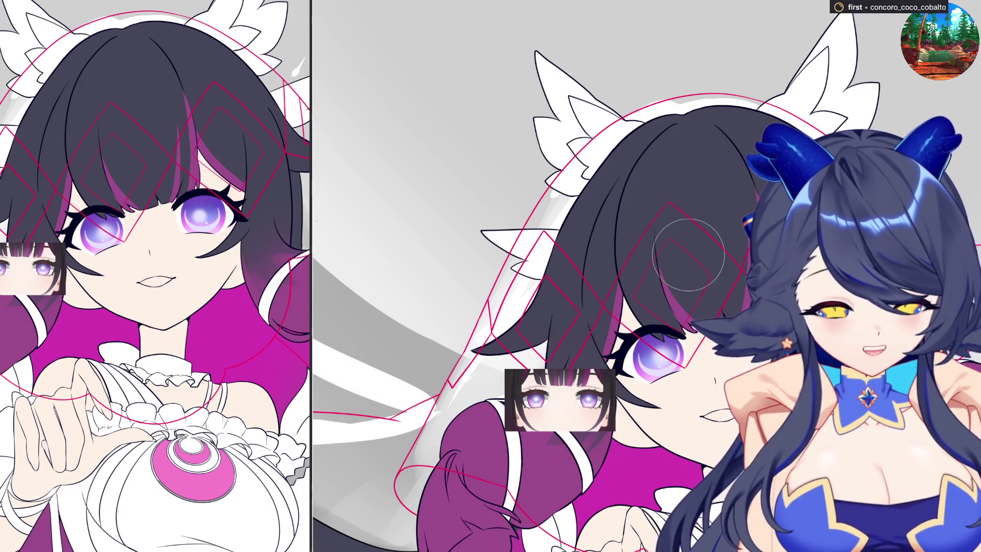
- Shrink the brush and select the area around the eyes
key(bracketleft)
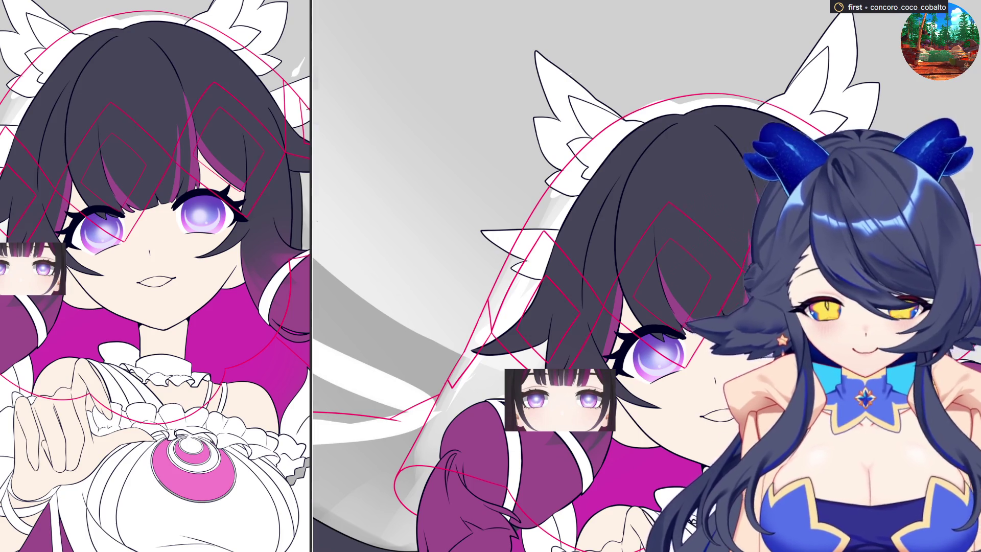
scroll(696, 434, down, 2)
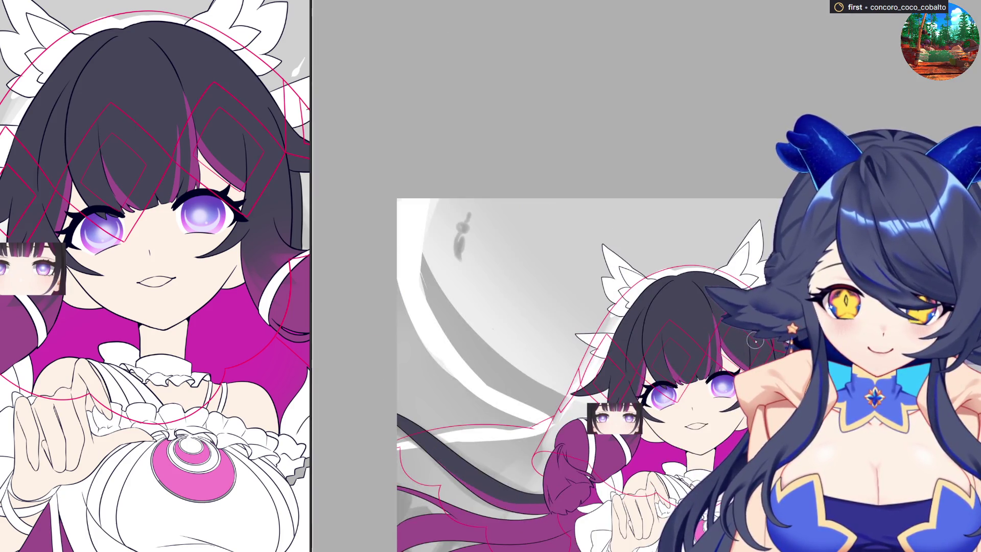
scroll(667, 425, up, 1)
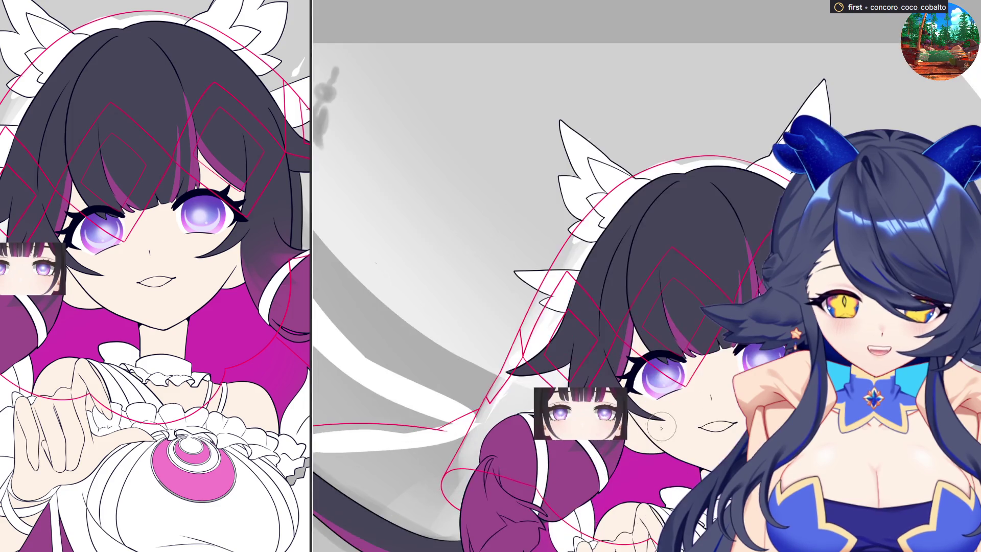
scroll(652, 430, up, 1)
scroll(640, 434, up, 1)
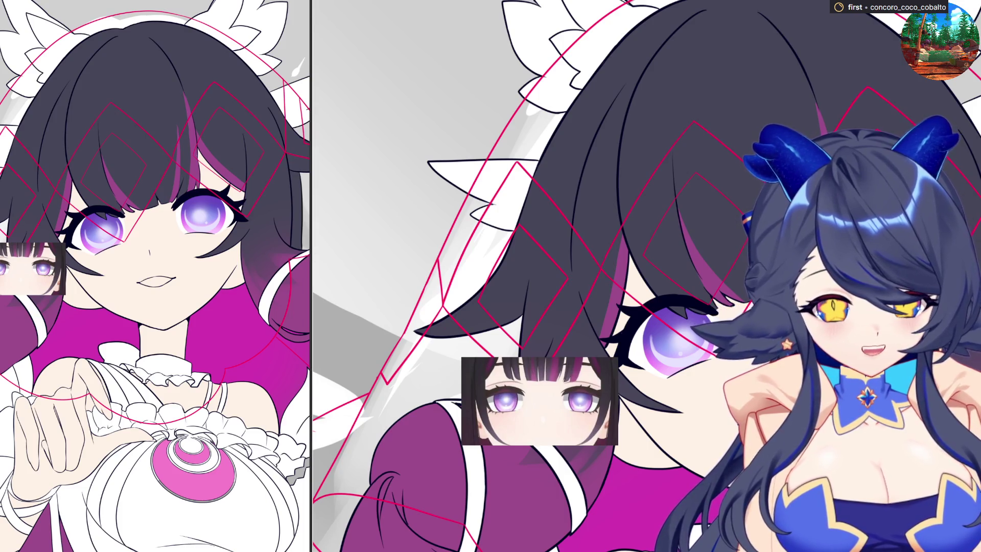
drag(617, 255, 755, 441)
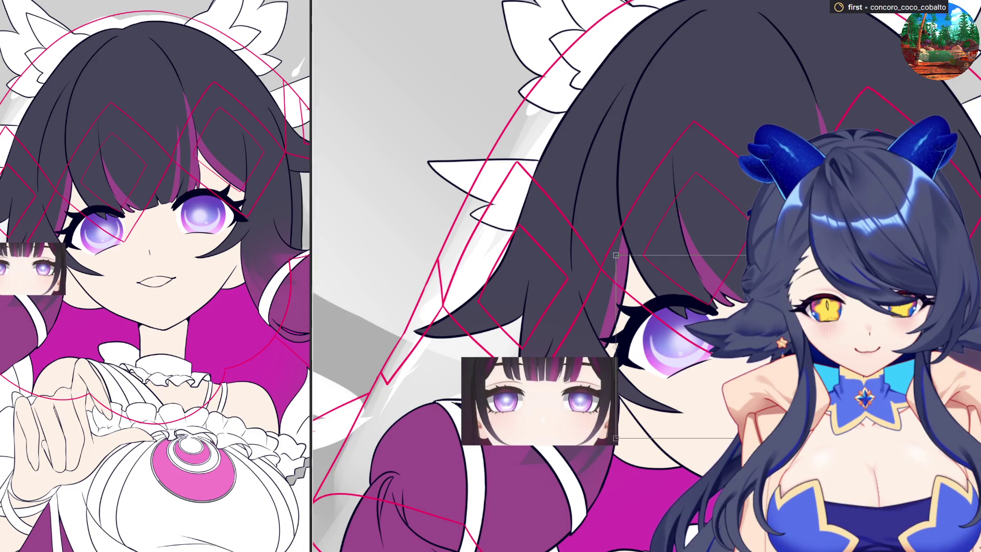
key(Down)
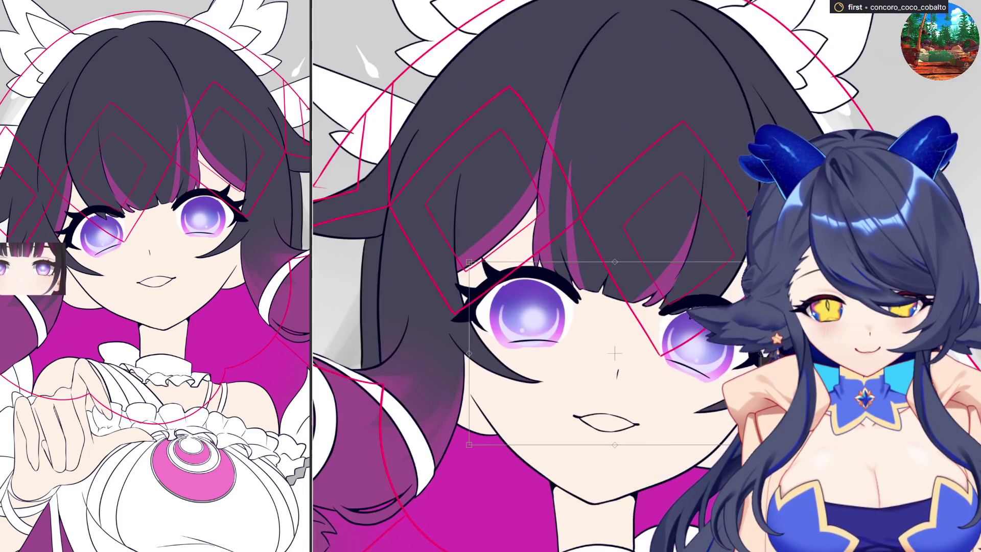
key(Escape)
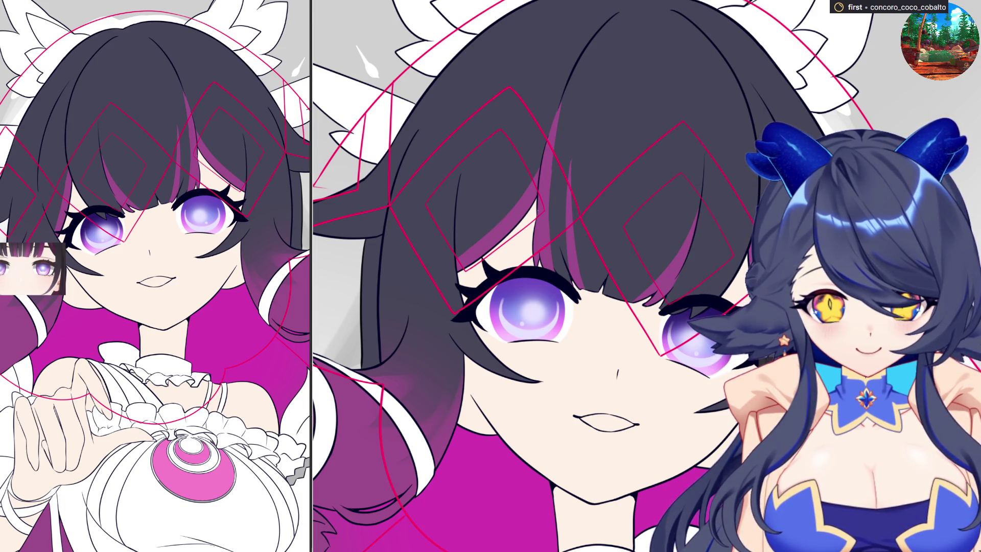
drag(511, 303, 649, 334)
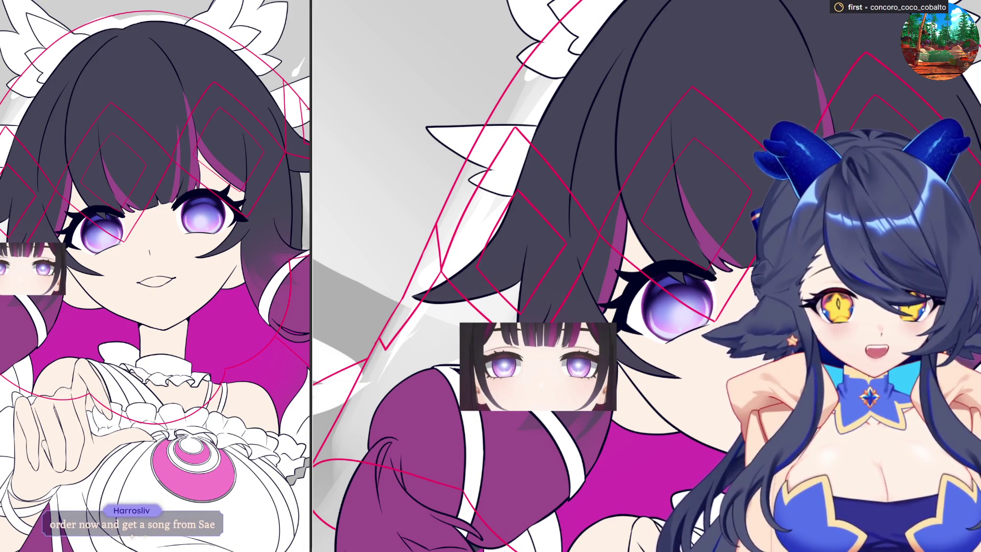
- Outline hair sections near the face and paint lighter purple streaks down the strands
drag(673, 183, 672, 216)
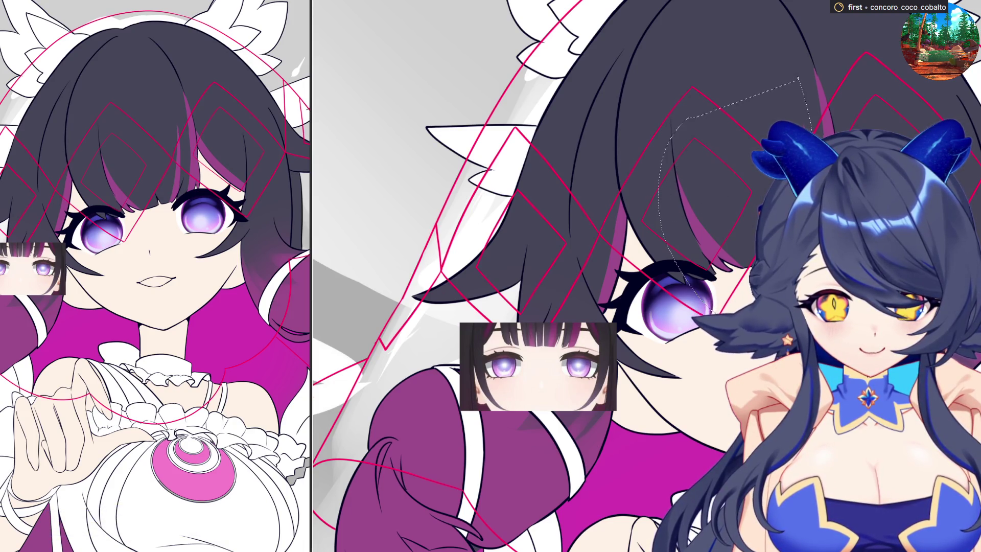
drag(695, 117, 693, 117)
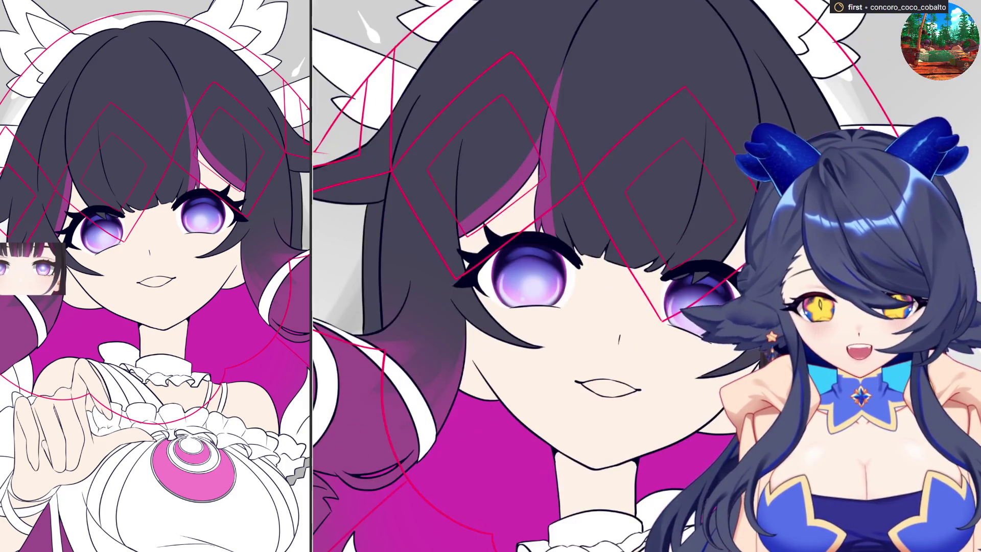
drag(579, 146, 584, 253)
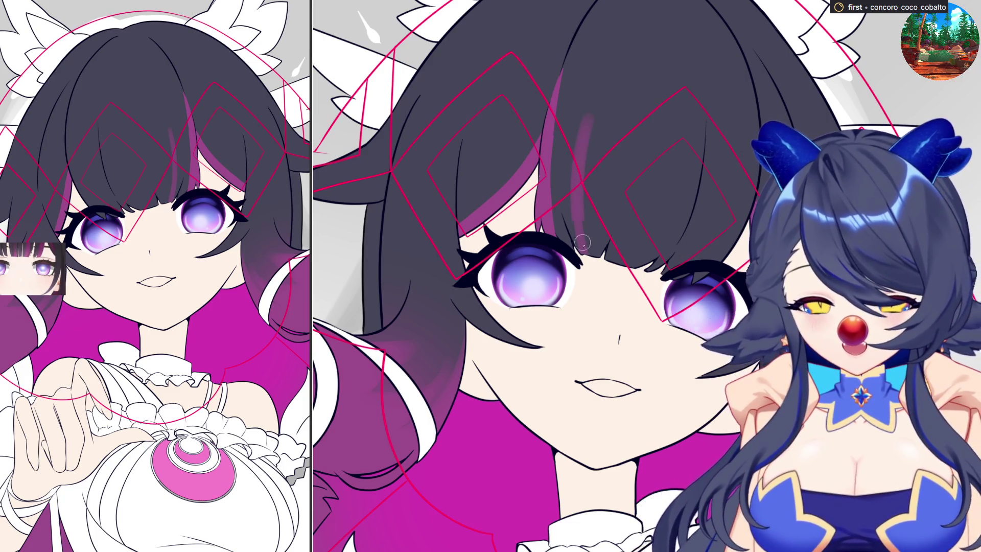
drag(578, 180, 584, 253)
drag(587, 116, 587, 247)
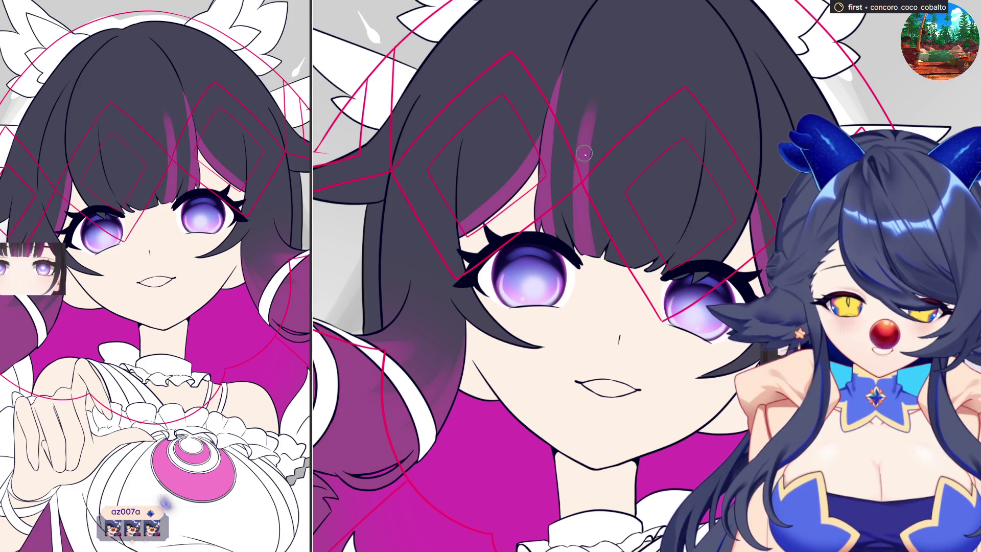
scroll(584, 157, up, 2)
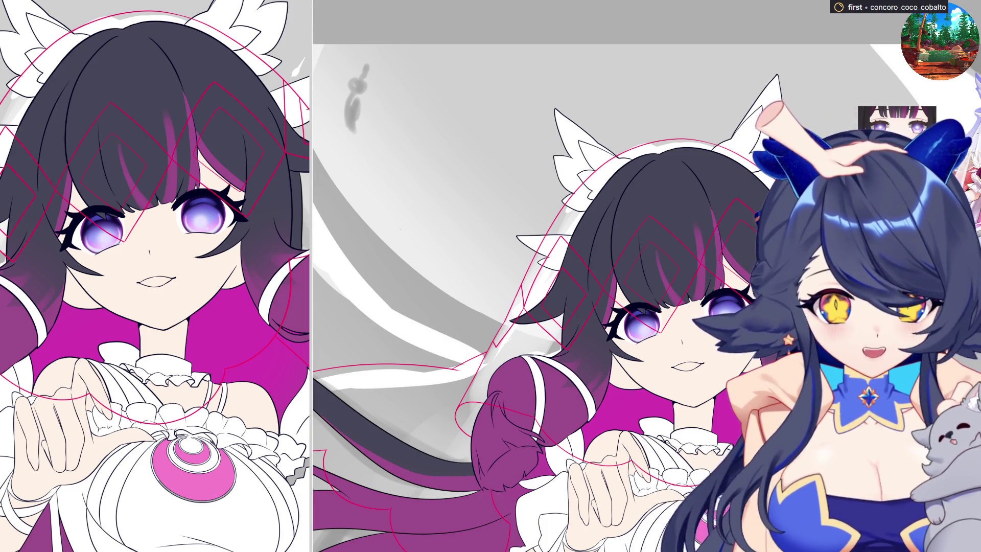
scroll(640, 322, up, 3)
scroll(640, 323, up, 2)
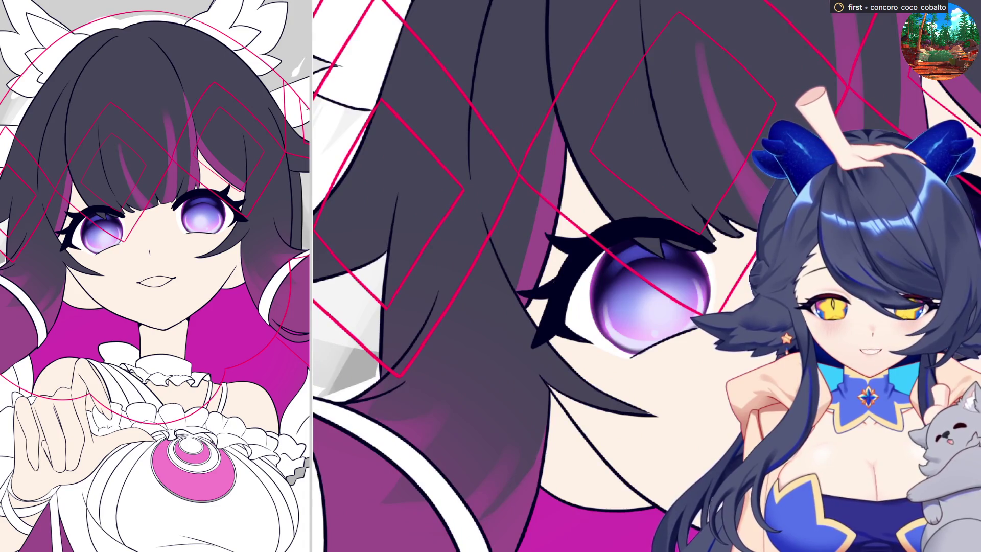